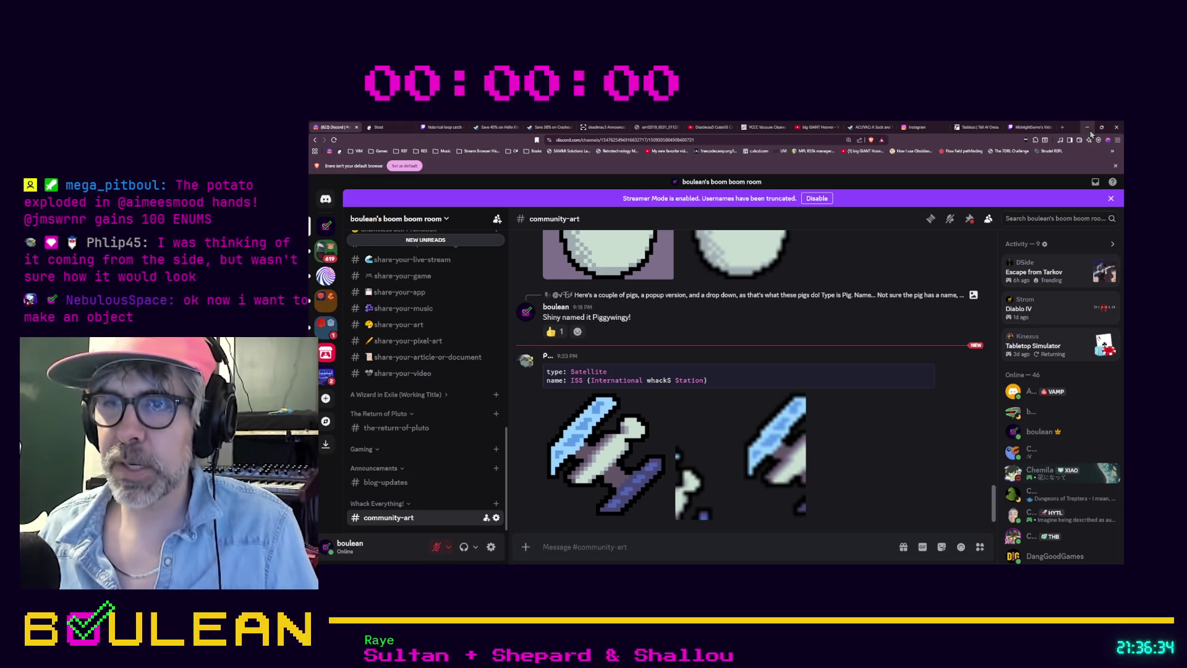
Step: Scroll the #community-art chat up to view earlier pixel-art posts
scroll(804, 337, up, 1)
scroll(793, 337, up, 1)
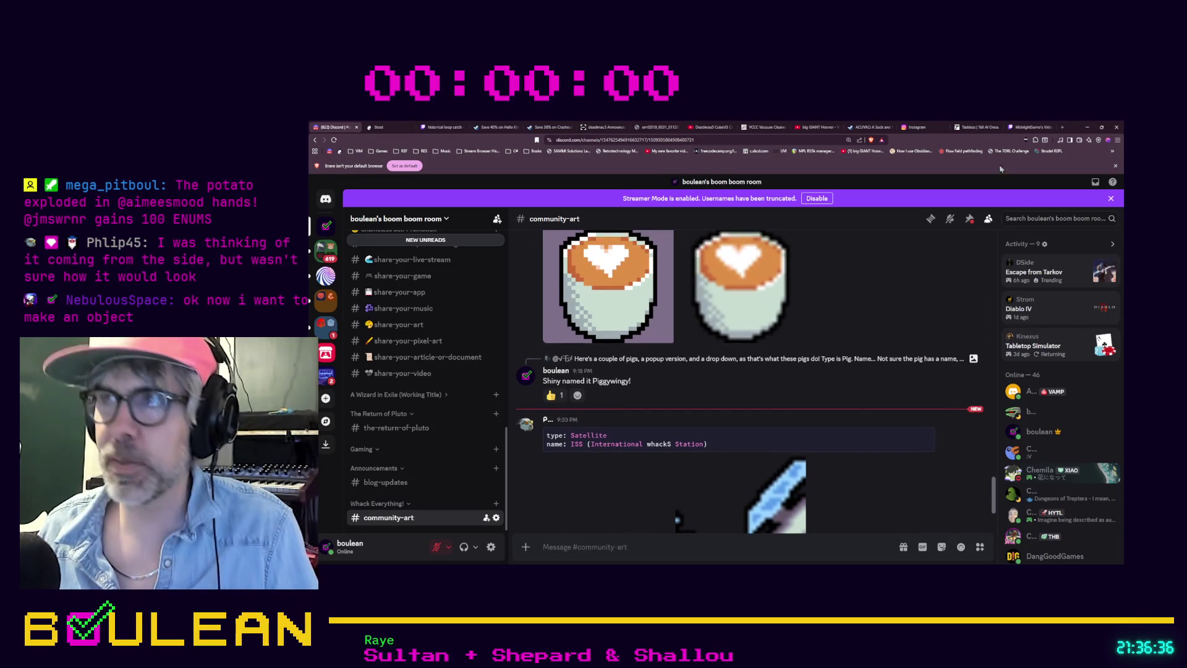
click(1084, 127)
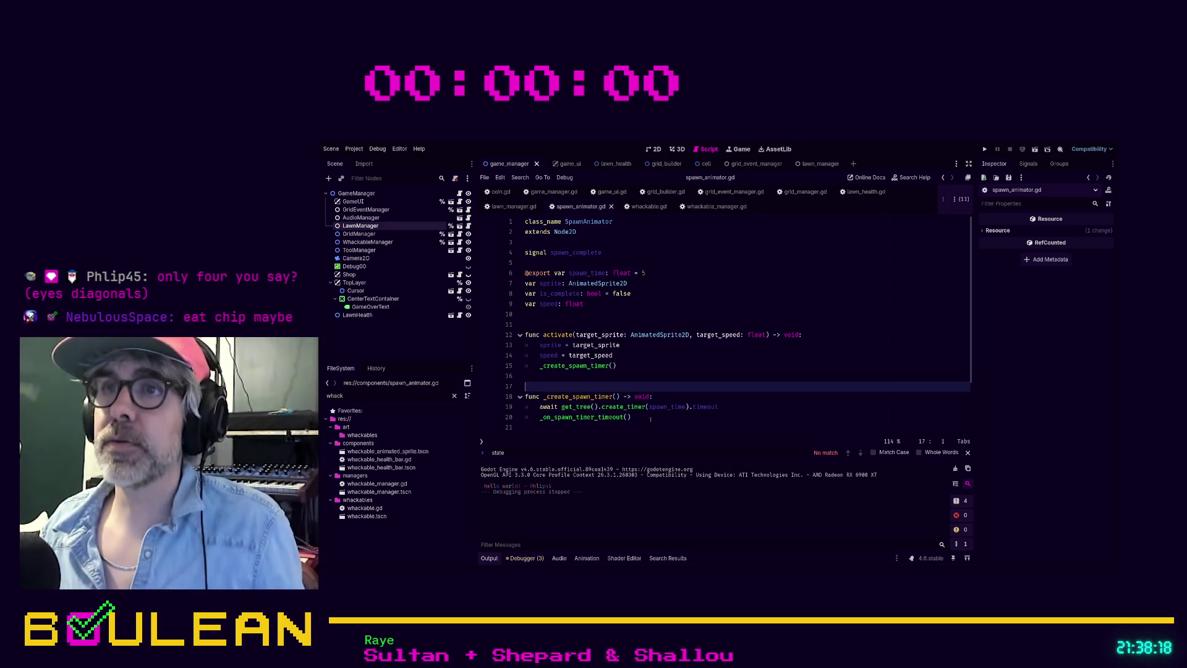
Step: Switch to whackable.gd and scroll to the top, showing the States enum and whackable_dealt_damage signal
click(646, 206)
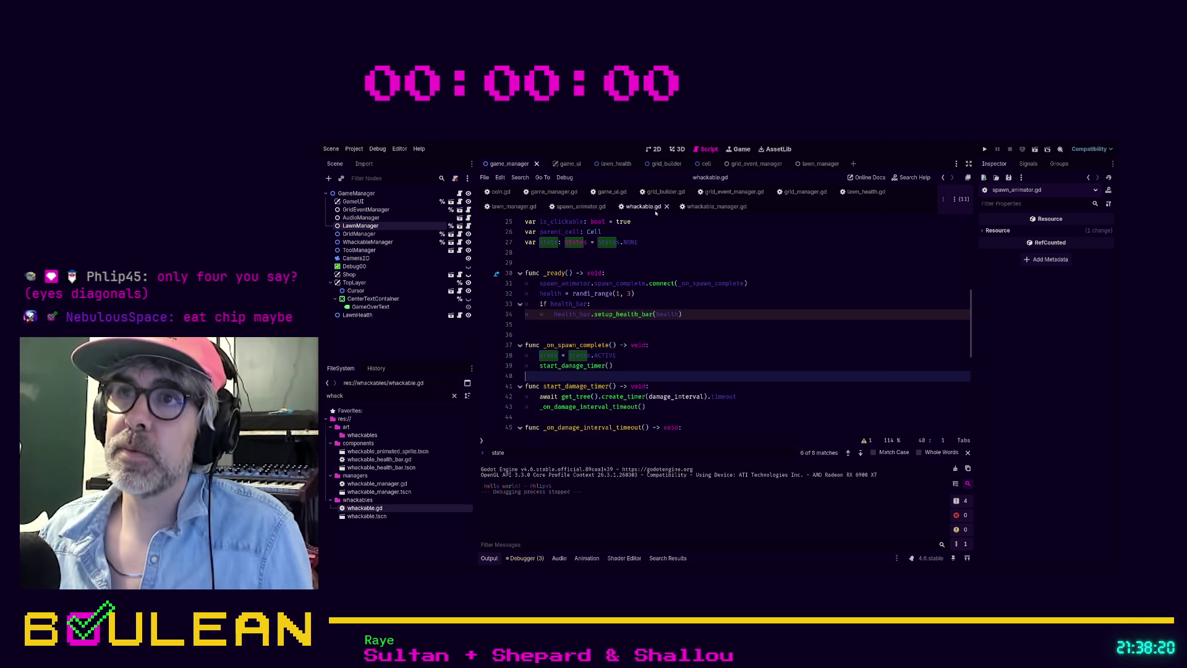
click(713, 343)
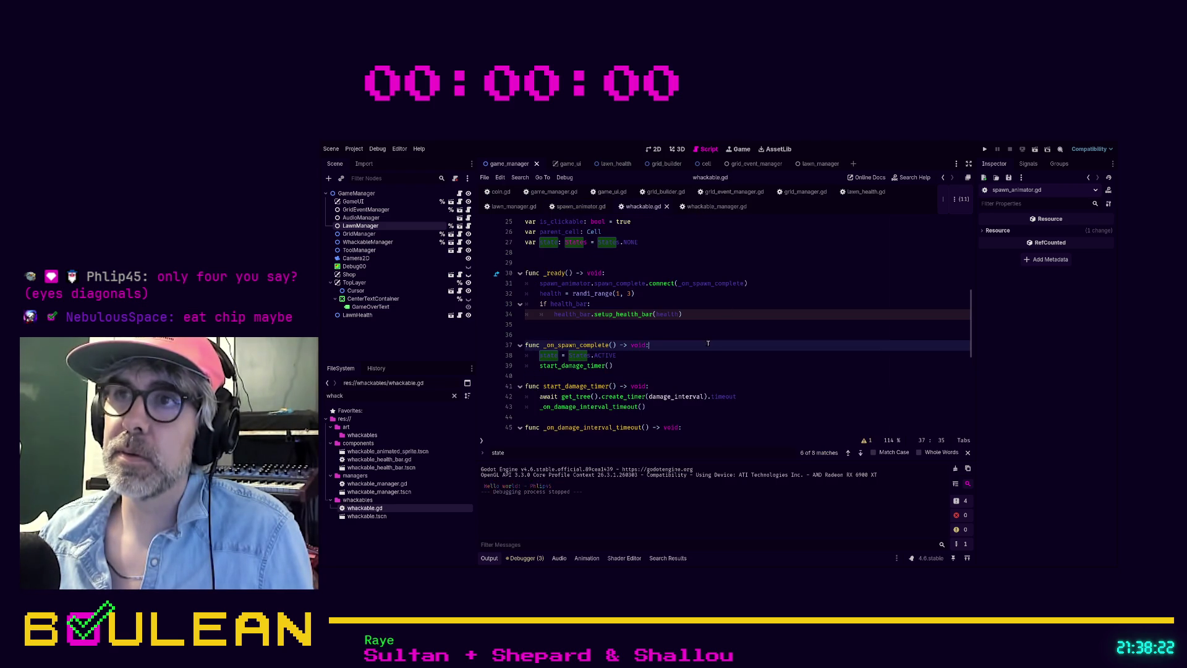
scroll(674, 272, down, 2)
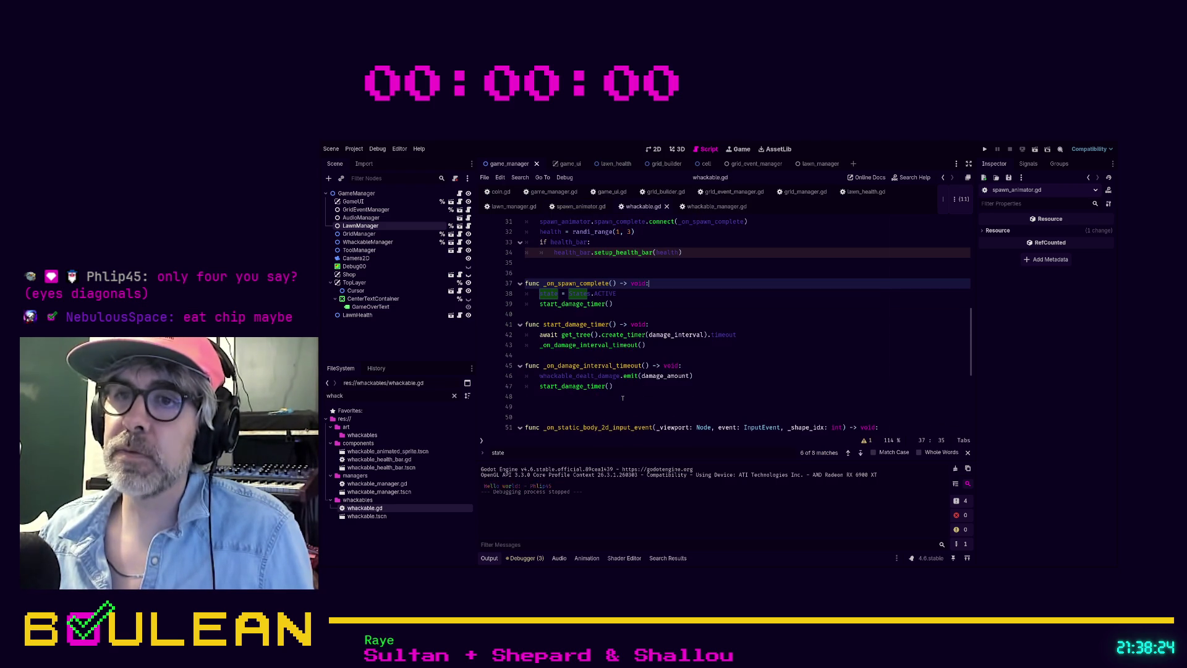
scroll(658, 405, up, 6)
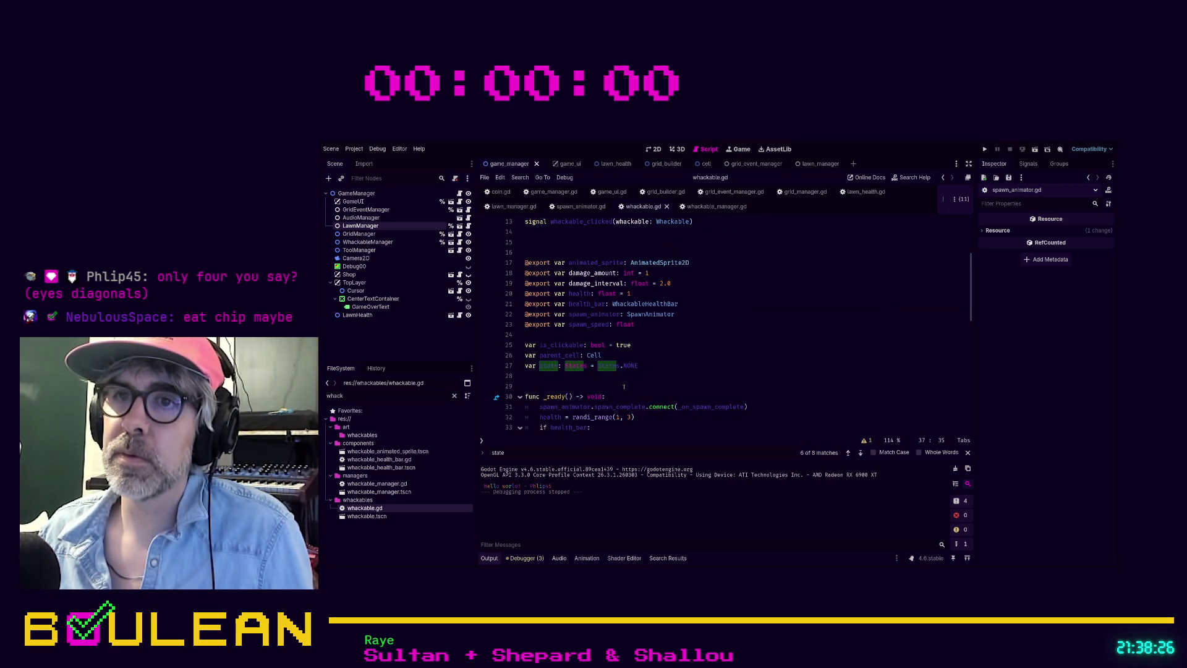
scroll(624, 387, up, 1)
scroll(609, 254, up, 3)
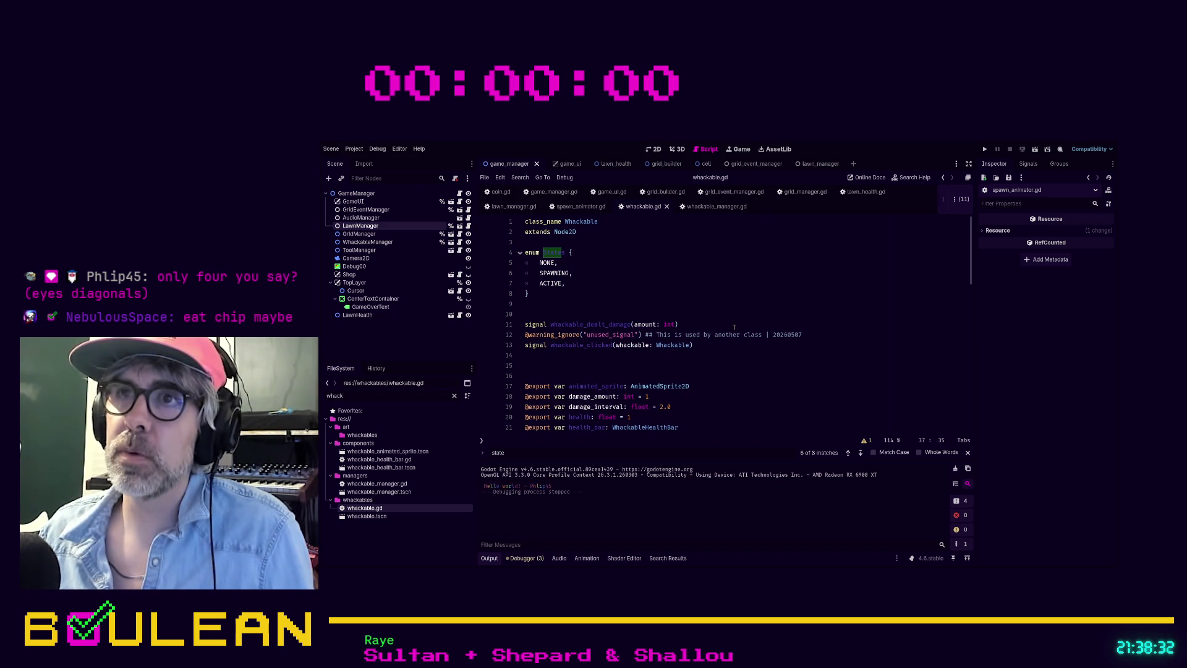
Step: Switch to whackable_manager.gd, scroll to the top, and place the caret on the grid_event_manager export line
click(715, 206)
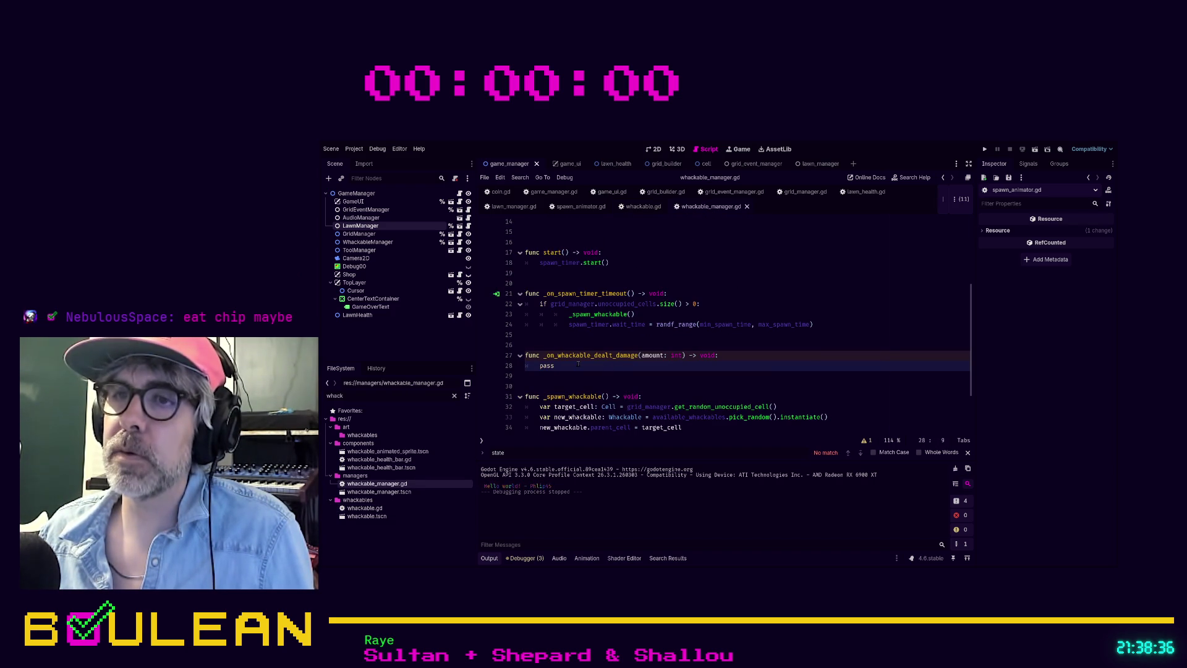
scroll(637, 365, up, 2)
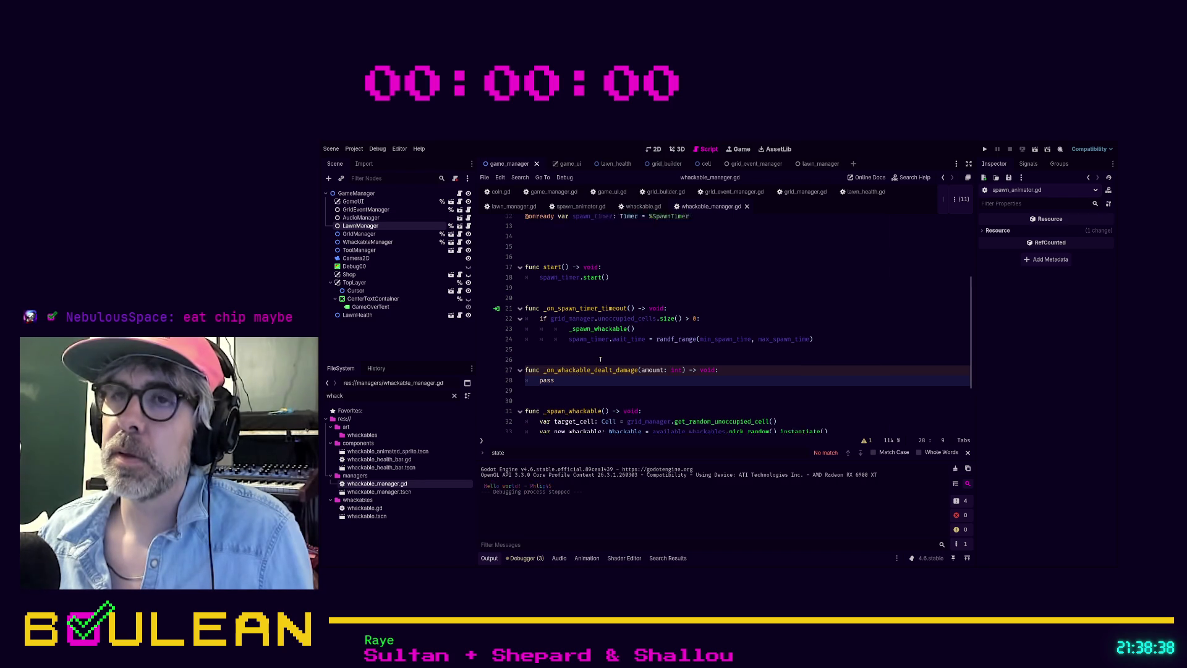
scroll(679, 384, up, 3)
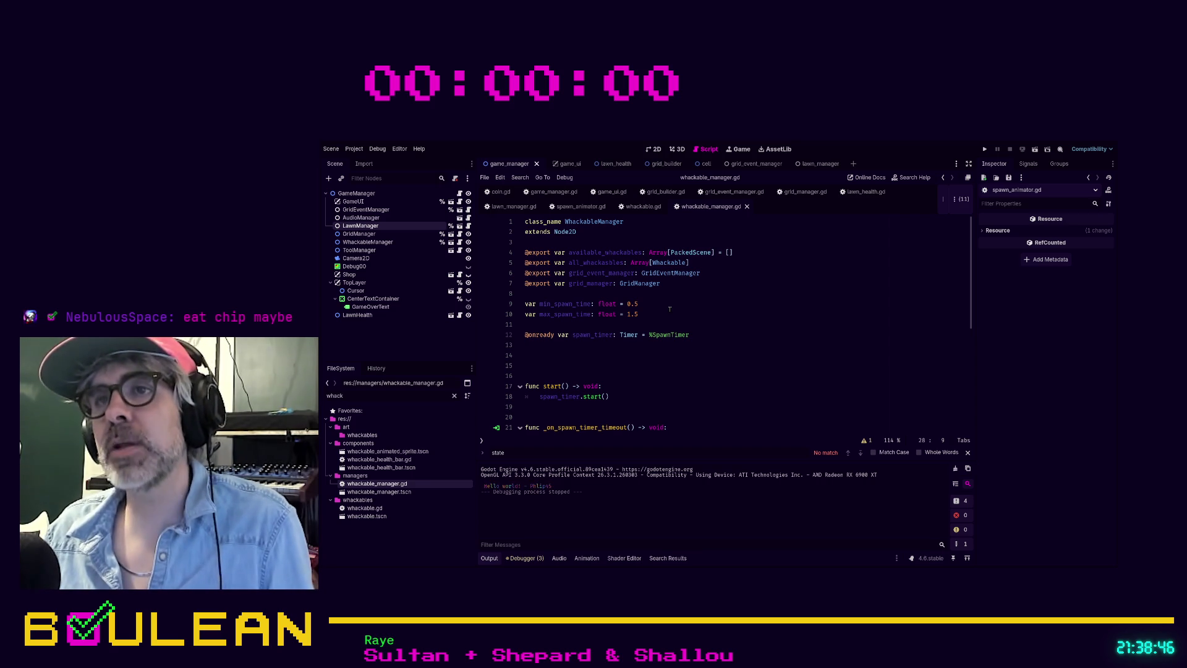
click(725, 272)
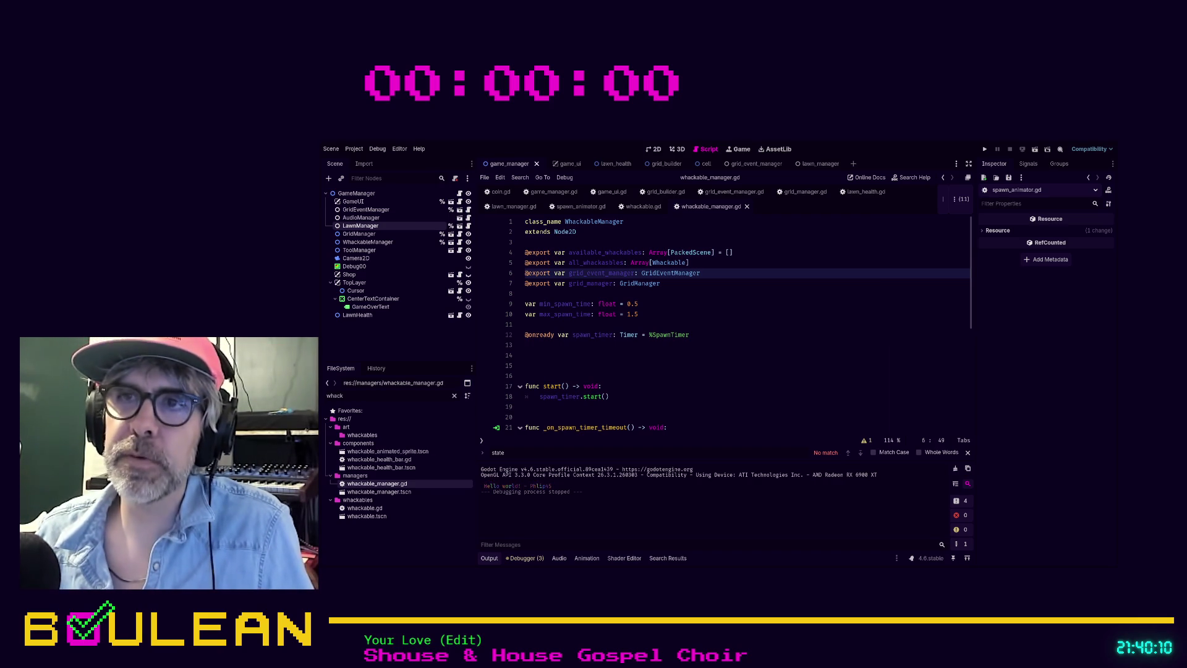
scroll(723, 325, down, 2)
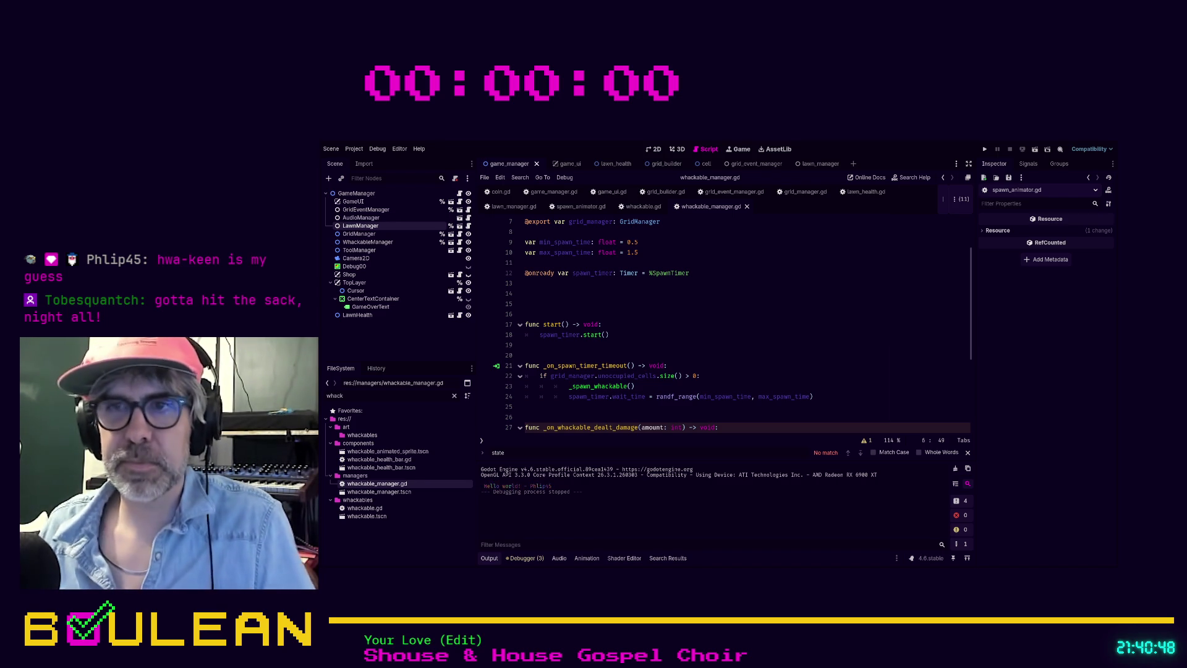
click(656, 410)
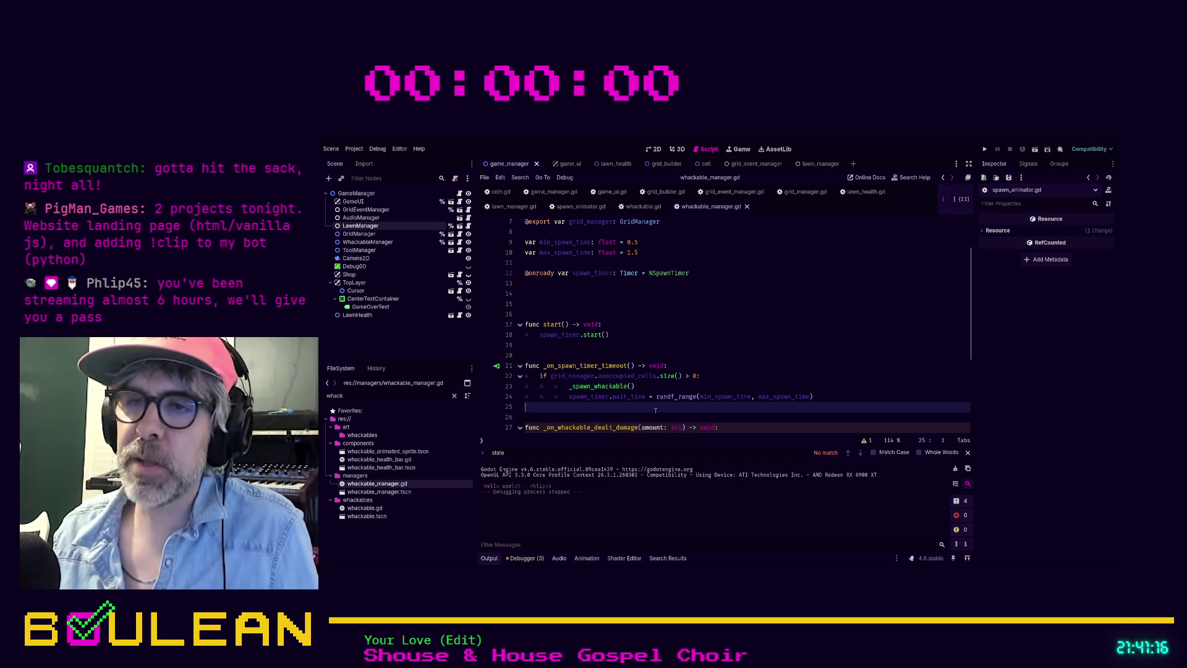
Step: Work on the _on_whackable_dealt_damage(amount: int) pass handler, then move to the blank line below it
scroll(655, 410, down, 2)
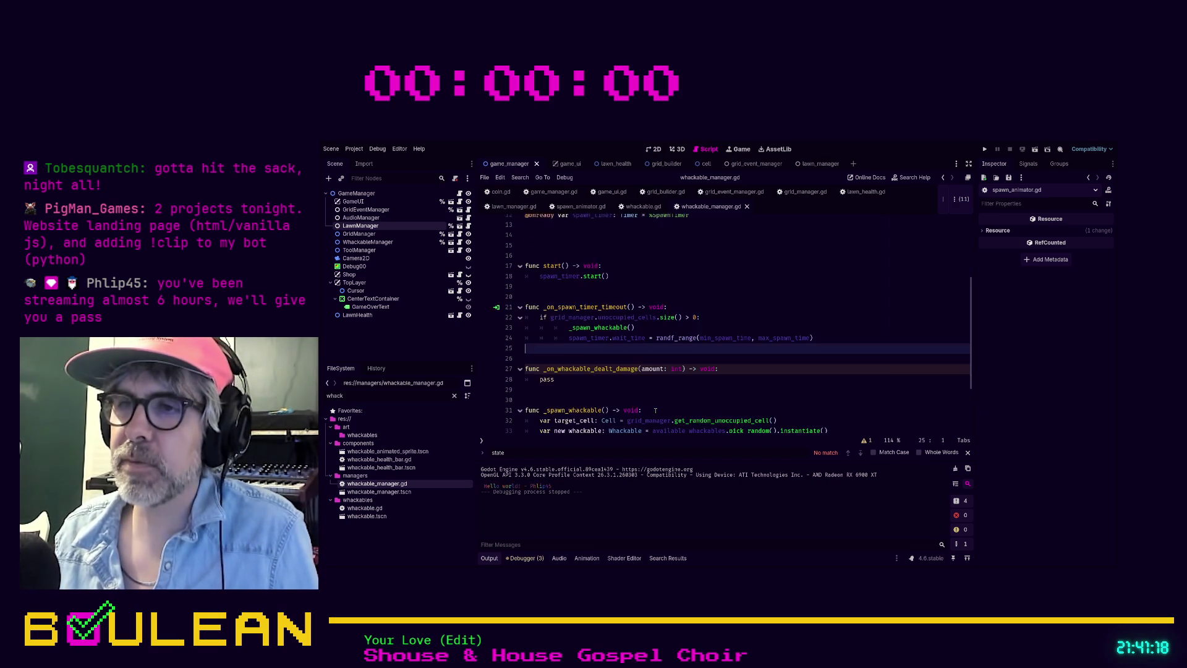
click(570, 377)
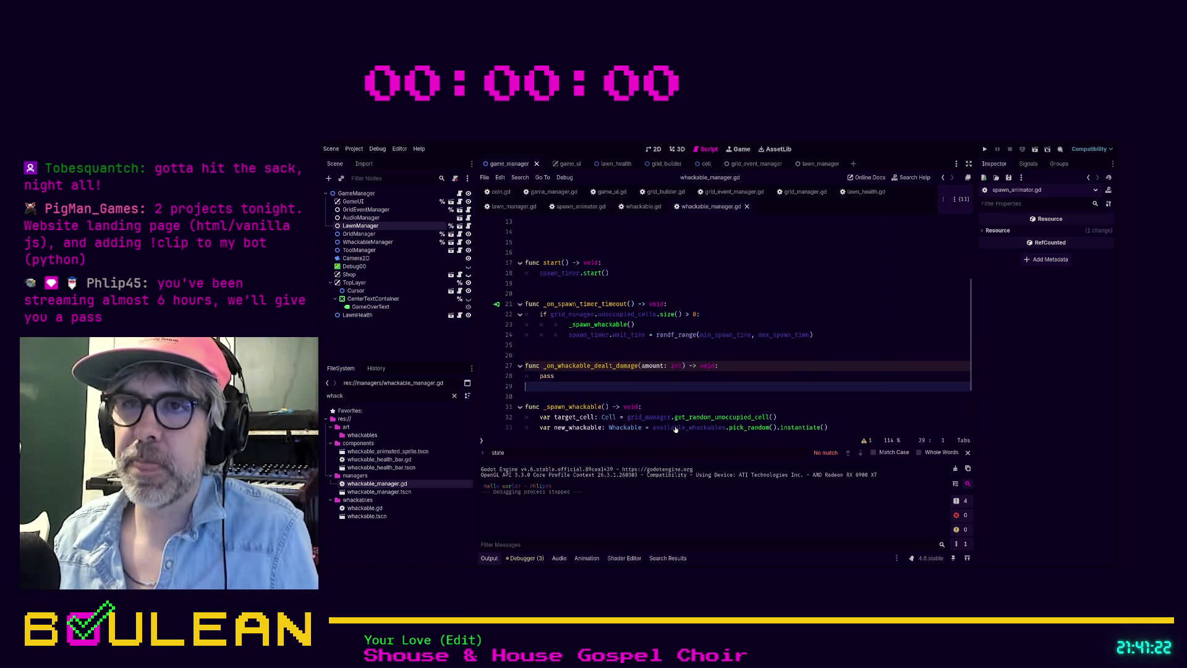
key(Up)
key(Up)
key(Up)
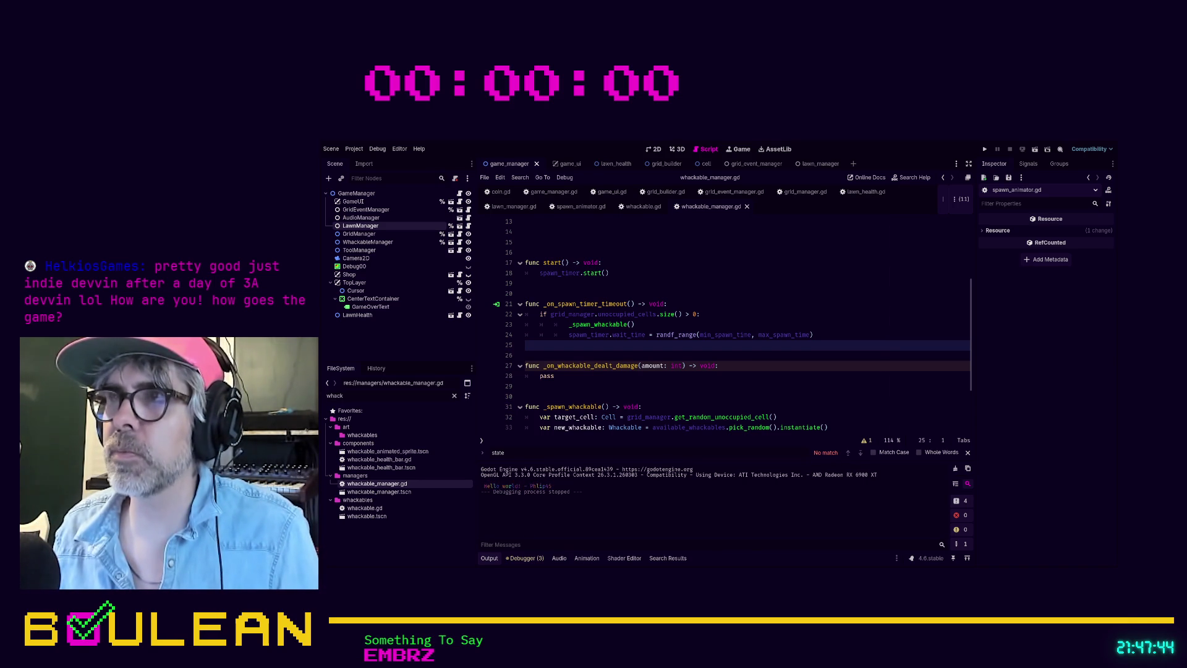
click(708, 387)
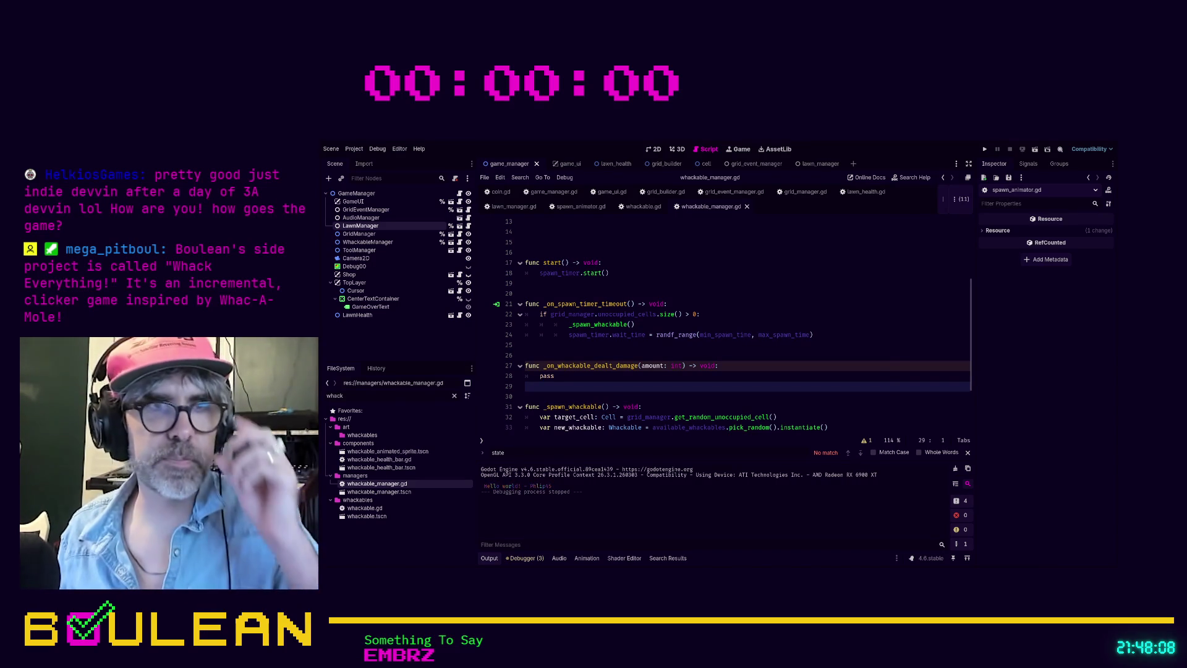
Step: Run the project with F5 and whack two moles, reaching 2 whacks and 40 coins
key(F5)
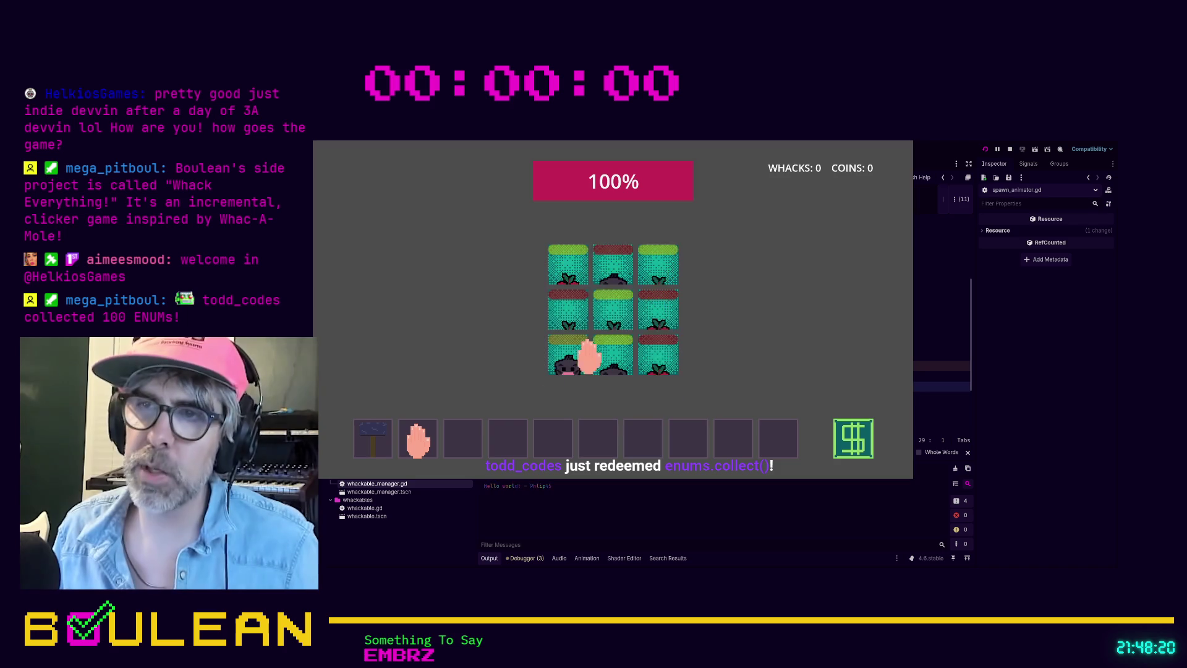
click(559, 365)
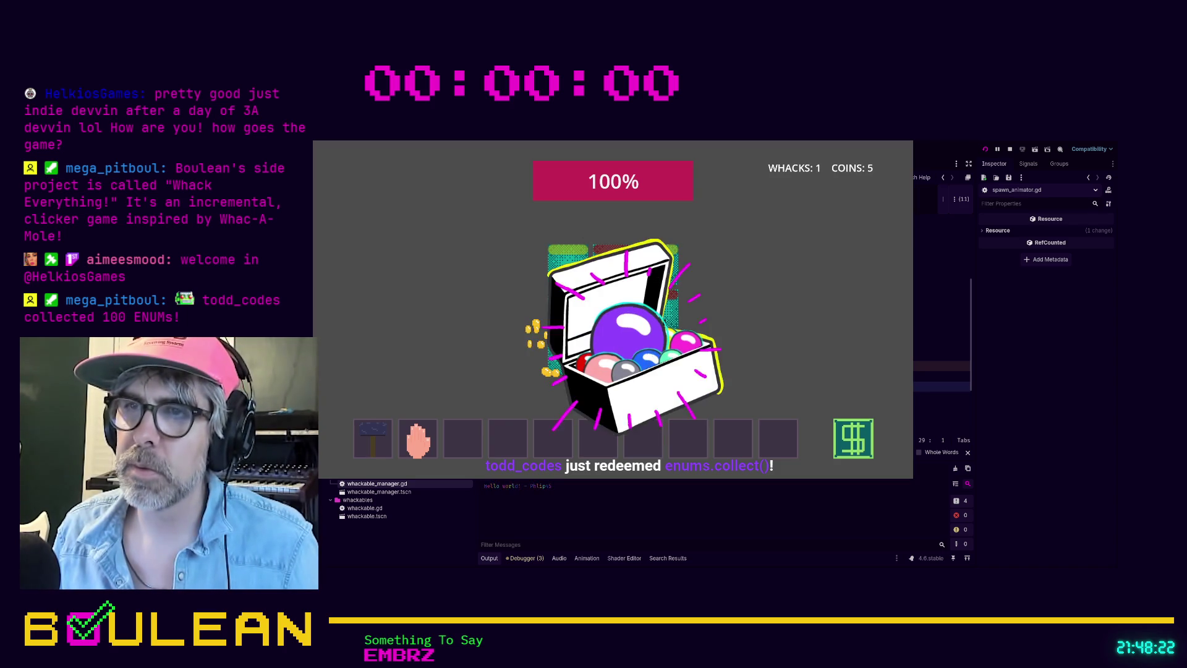
click(557, 359)
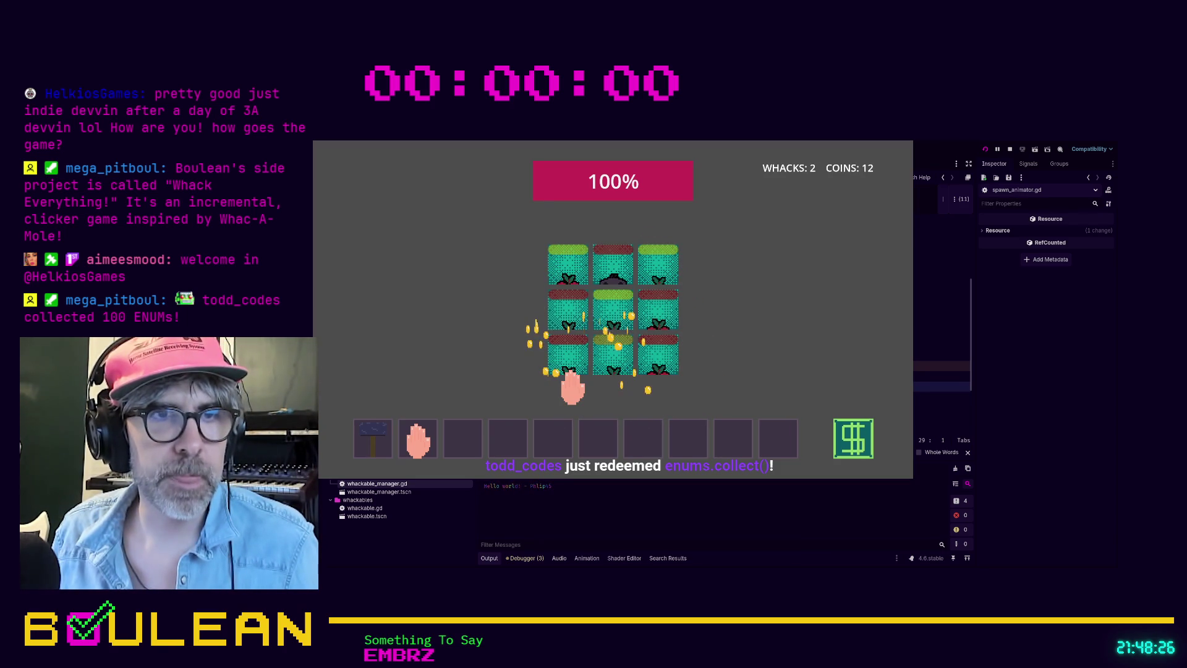
mouse_move(551, 322)
mouse_move(627, 337)
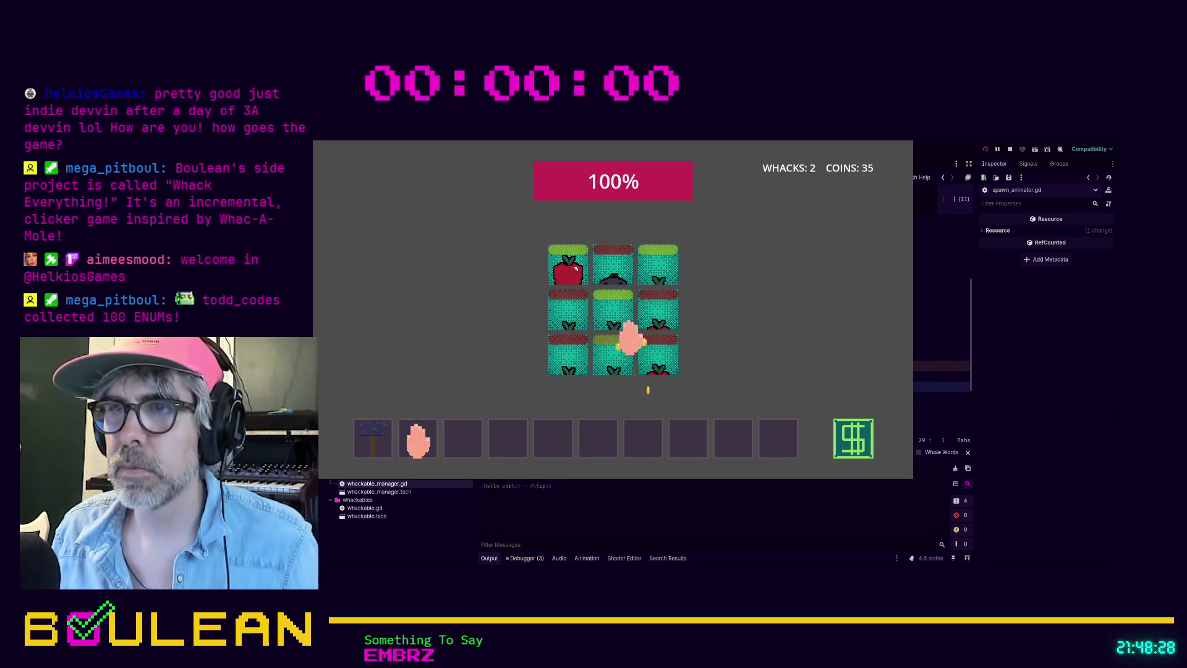
mouse_move(659, 354)
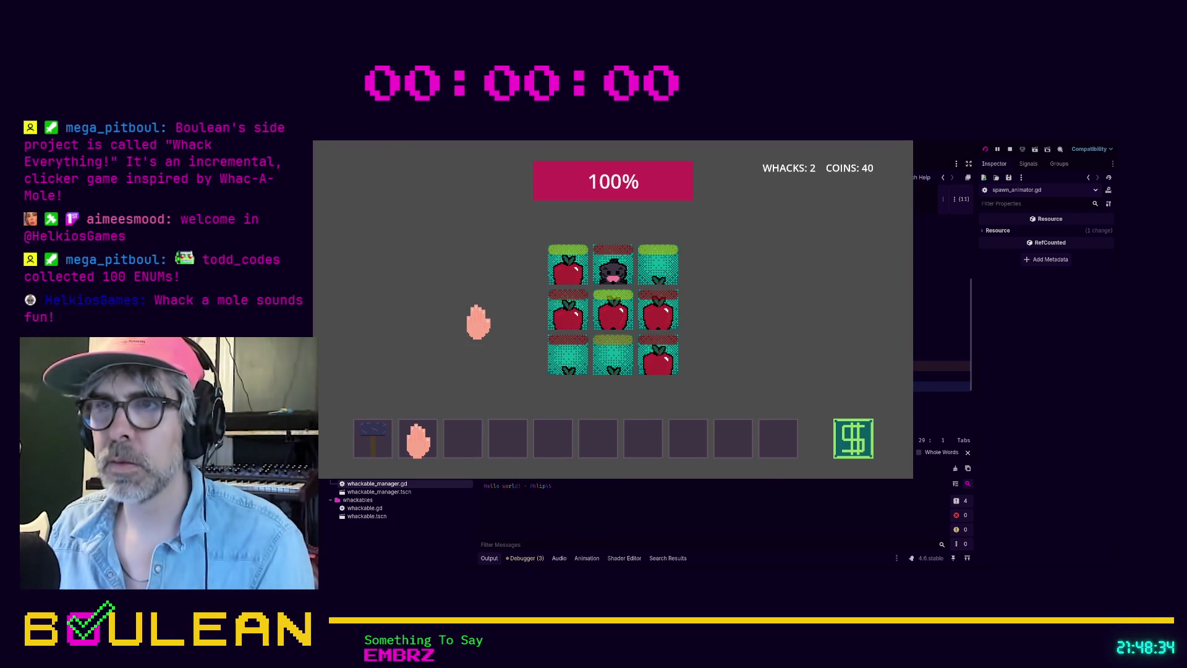
Step: Stop the running game with Escape and return to whackable_manager.gd
key(Escape)
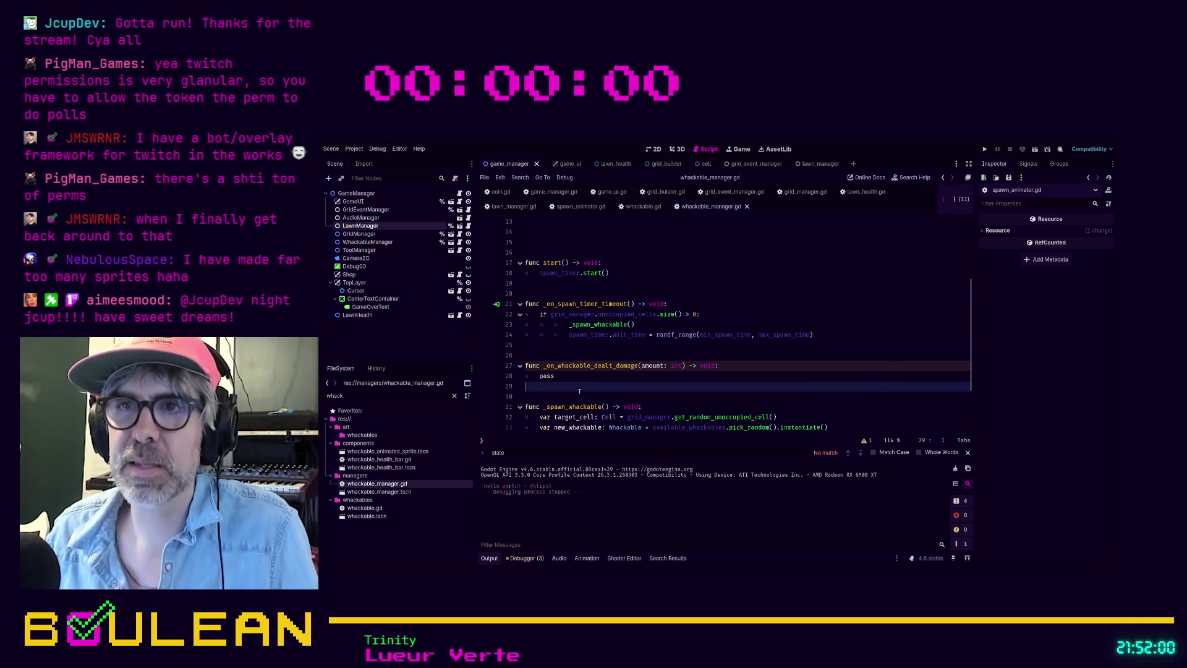
Step: Replace the handler's pass with grid_event_manager via autocomplete, then scroll down to _spawn_whackable
double_click(585, 378)
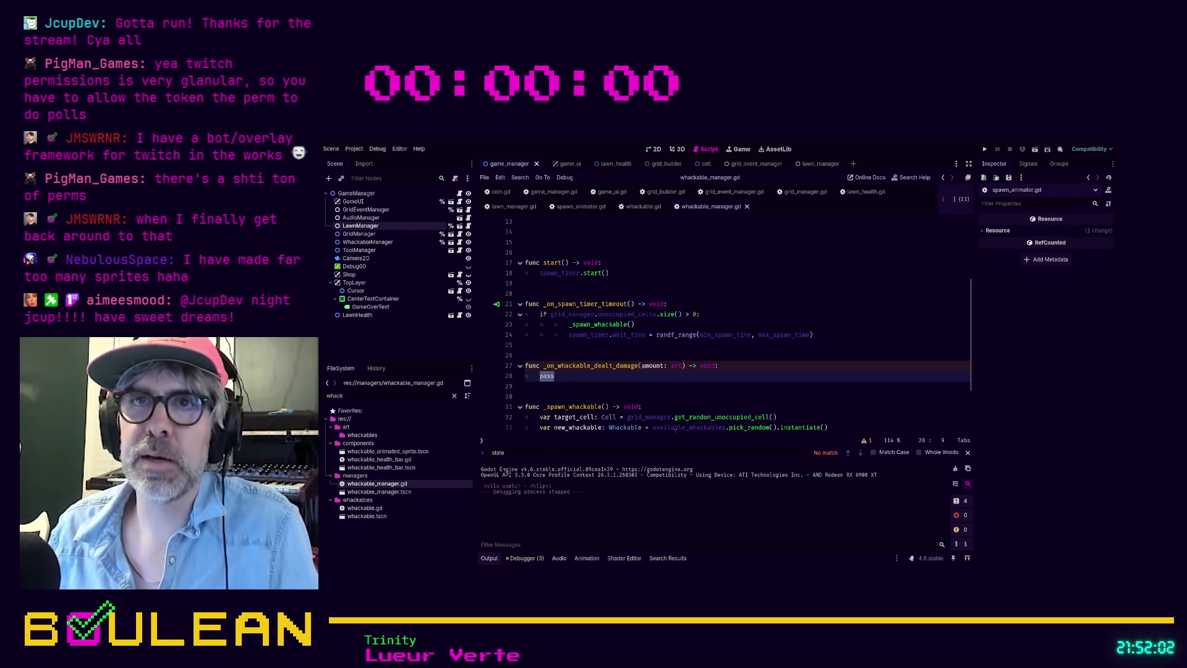
text(even)
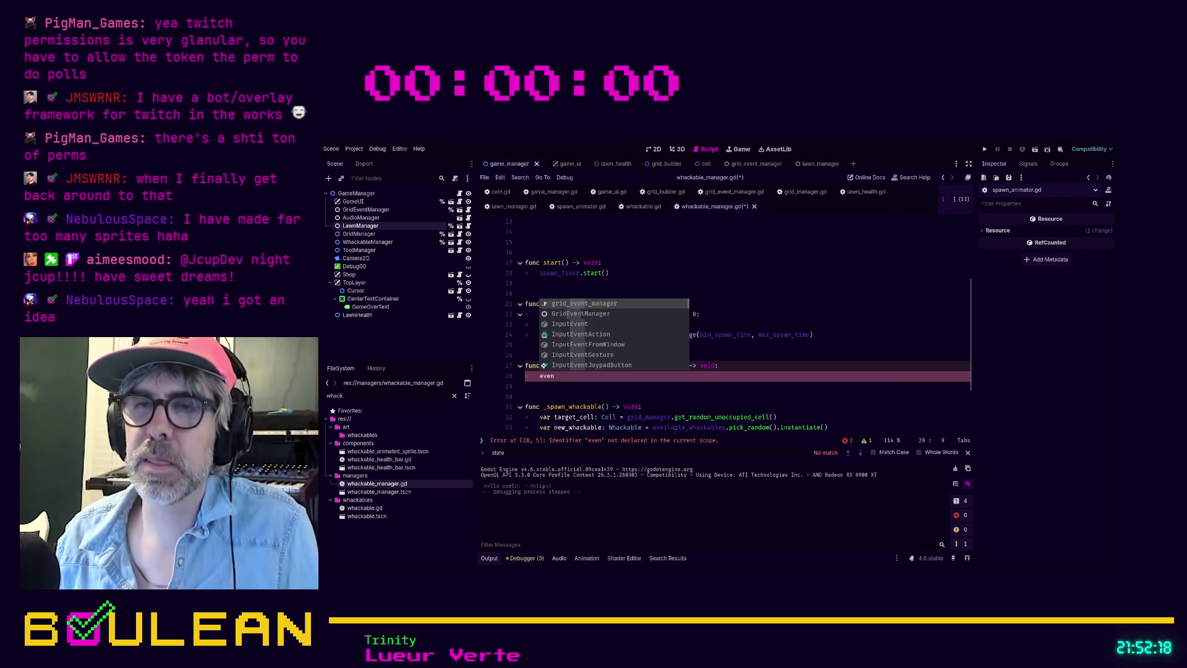
key(Return)
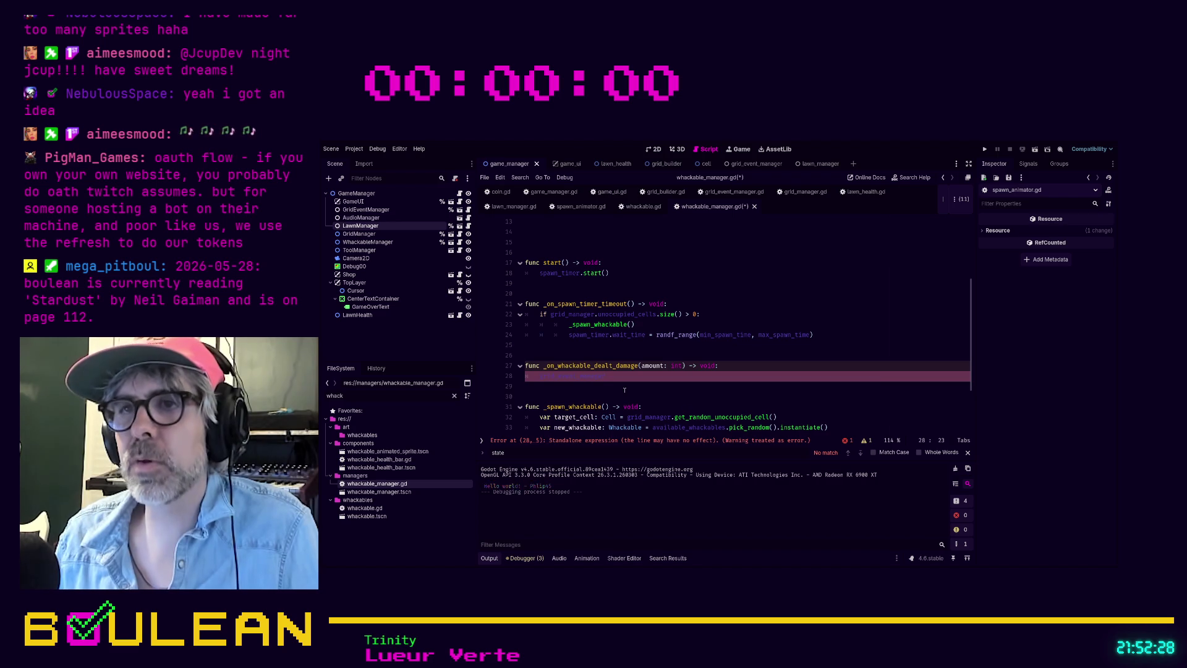
scroll(680, 399, up, 1)
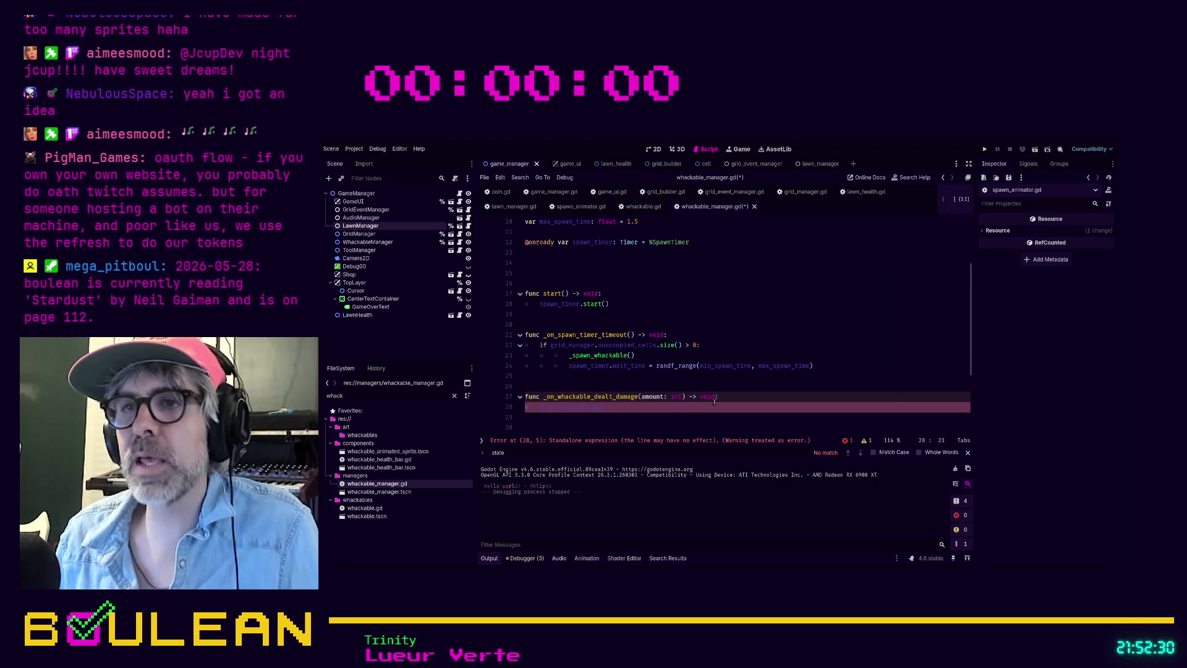
scroll(648, 396, down, 1)
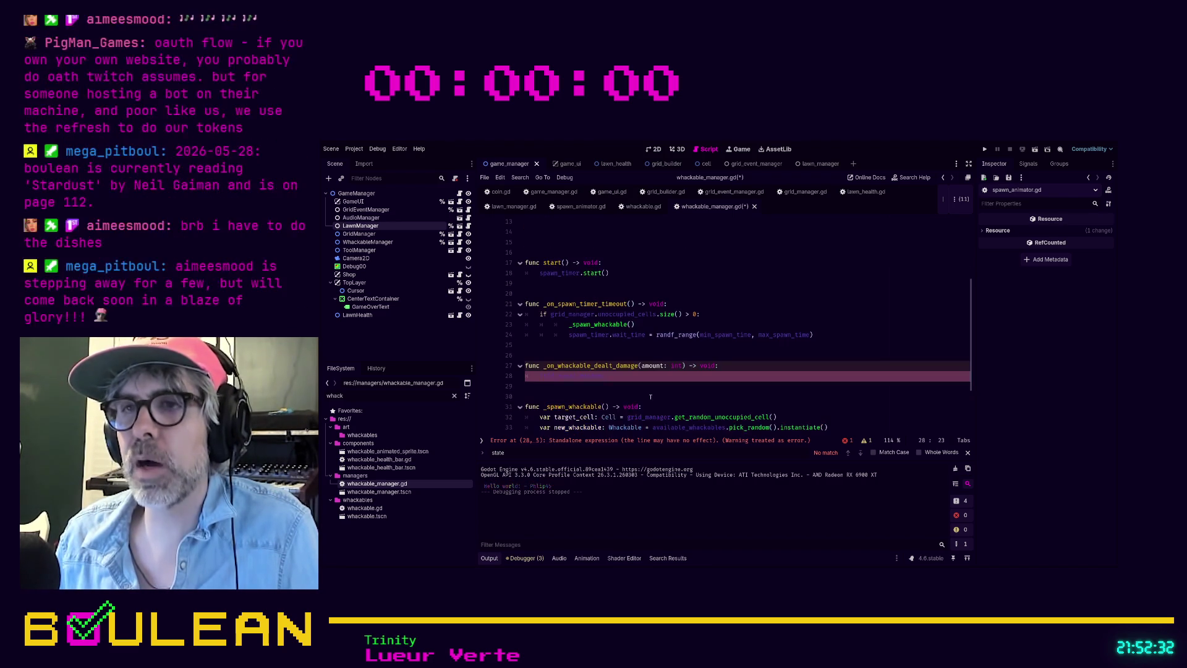
scroll(637, 394, down, 1)
scroll(674, 378, down, 1)
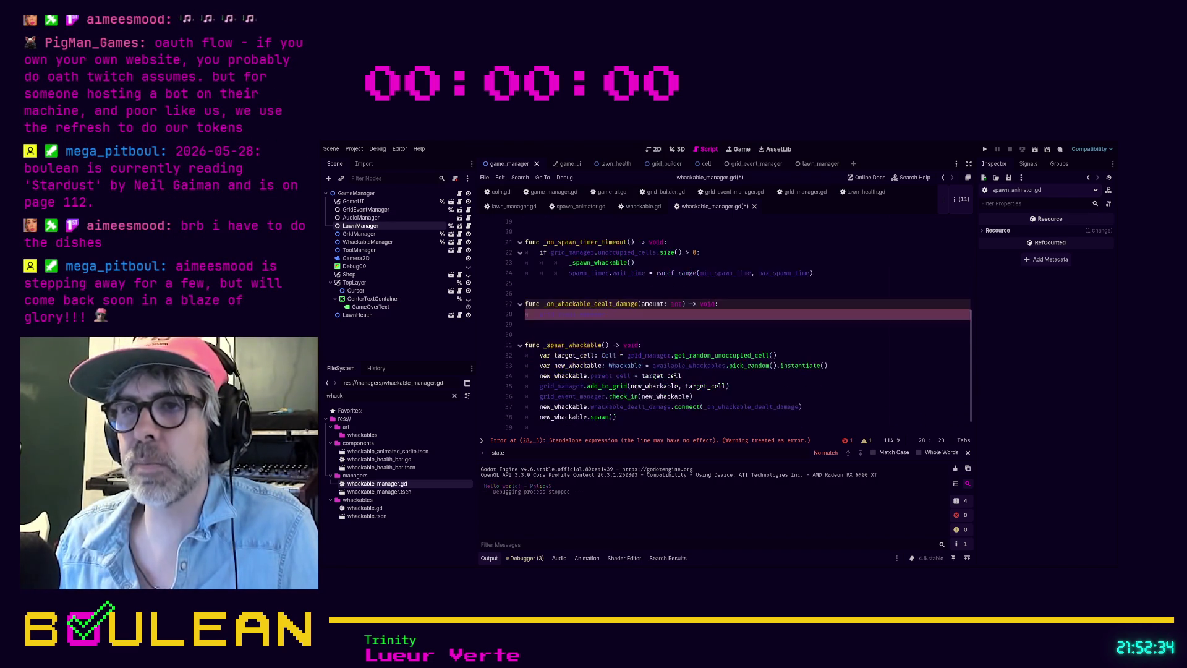
scroll(674, 376, down, 1)
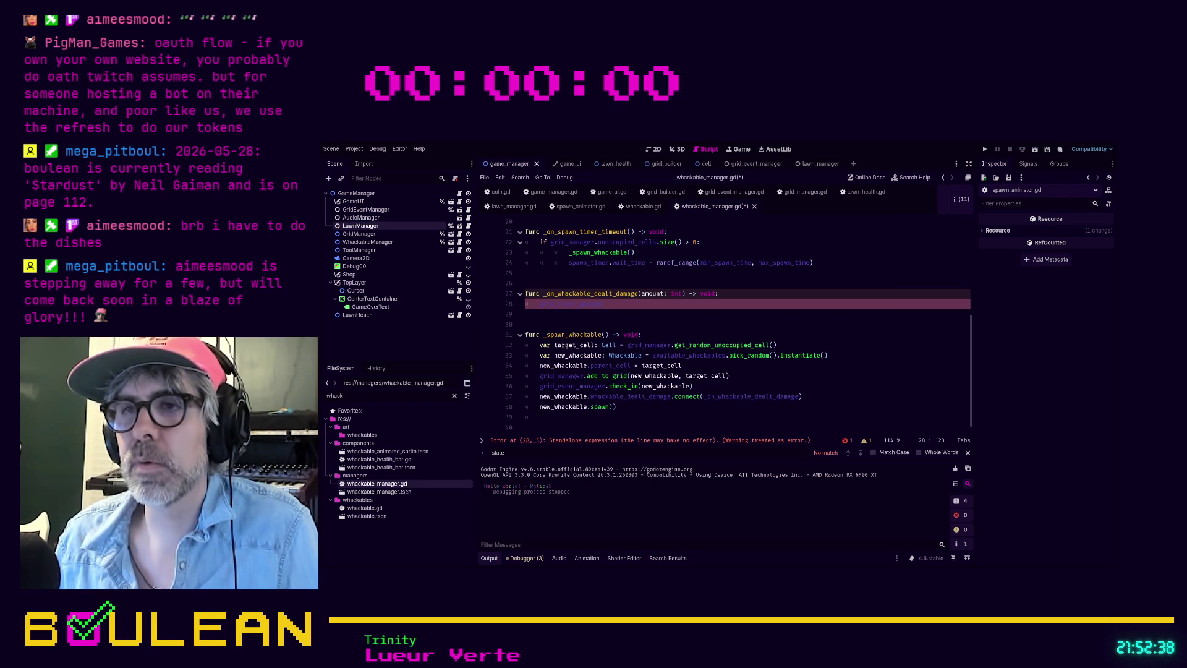
Step: Below the damage-signal connect line, add a grid_event_manager call passing new_whackable
double_click(770, 395)
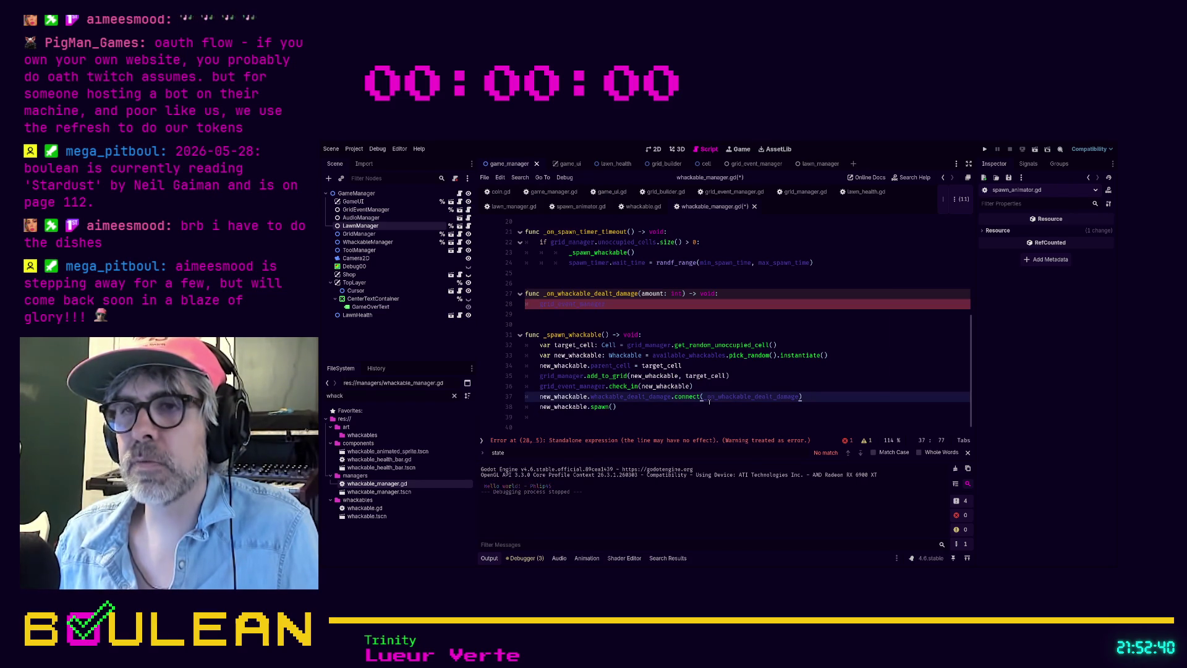
key(Return)
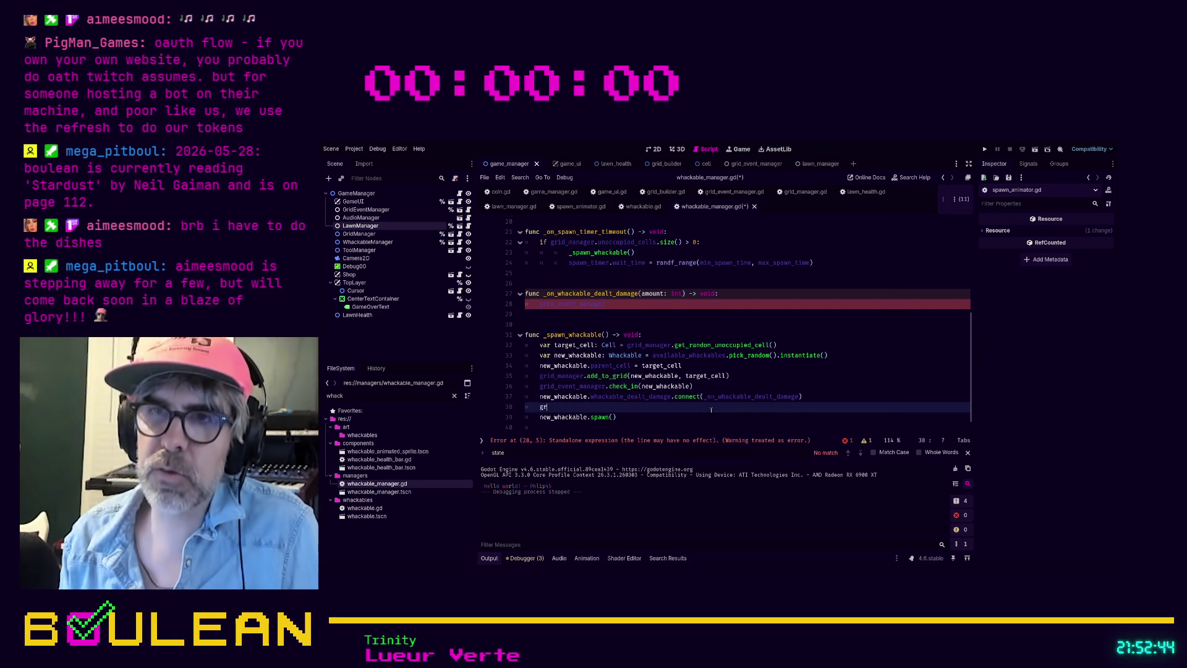
text(grid)
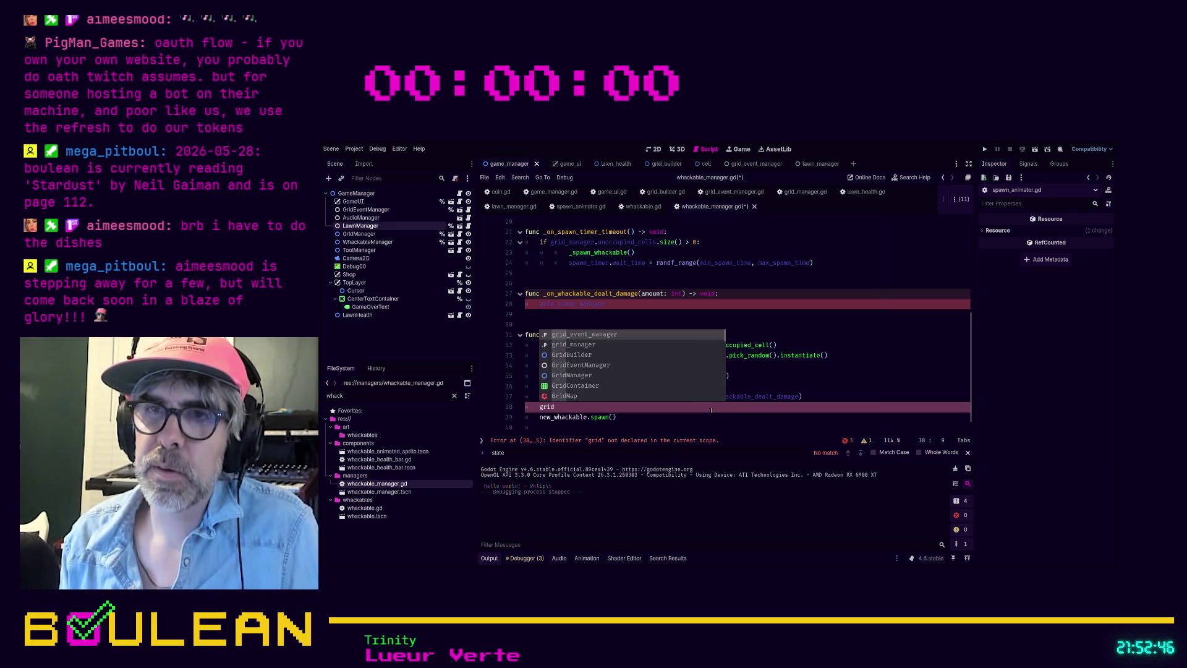
key(Return)
text(.)
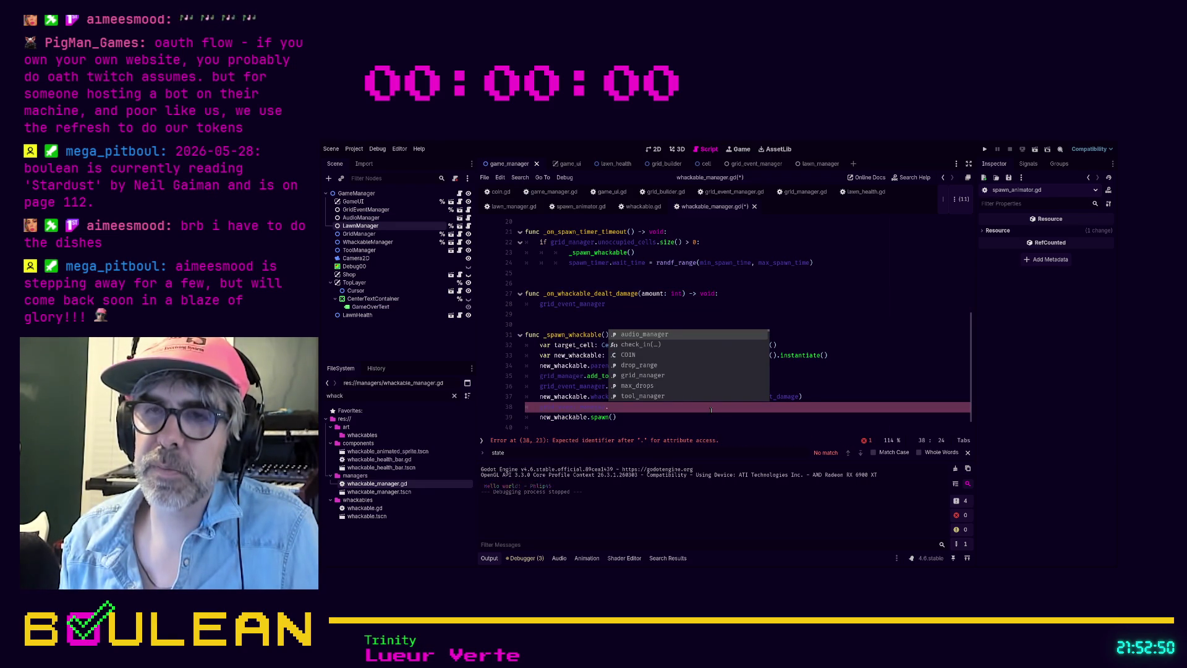
text(connected_to)
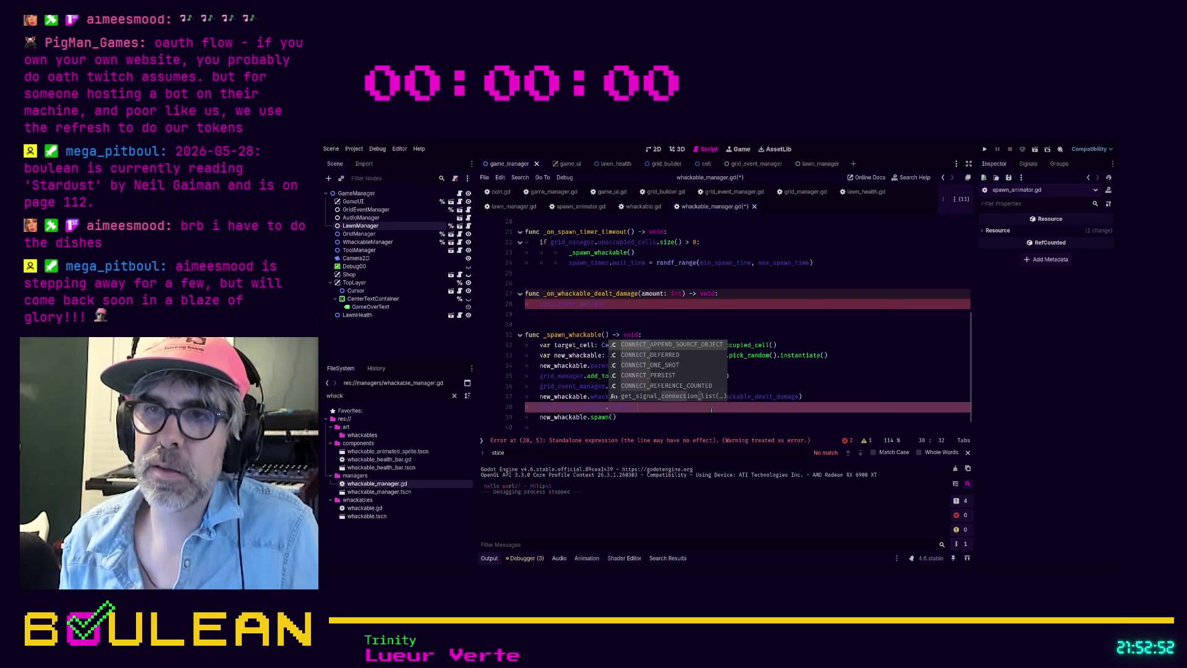
text(_manager)
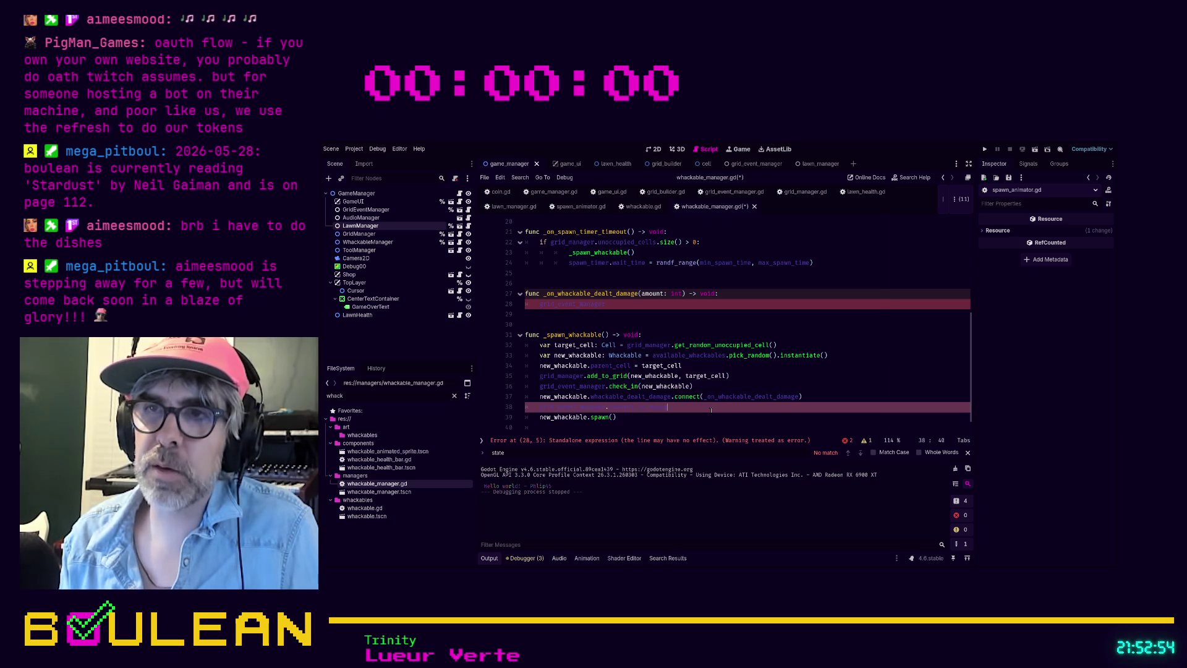
text(()
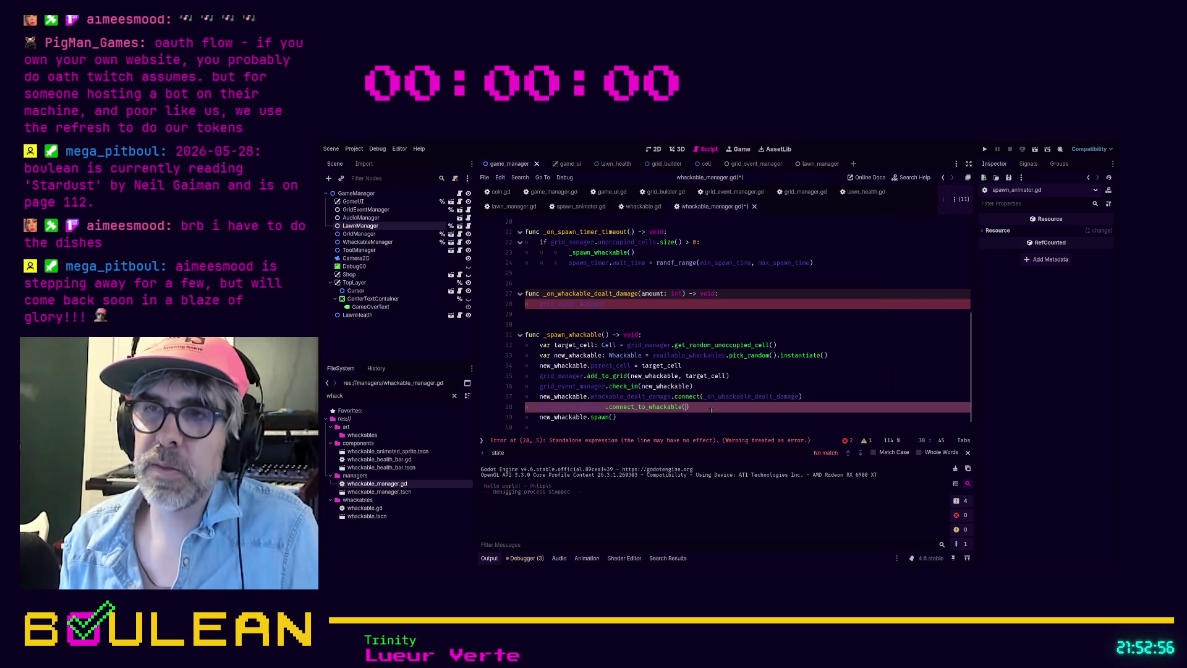
text(whackable:)
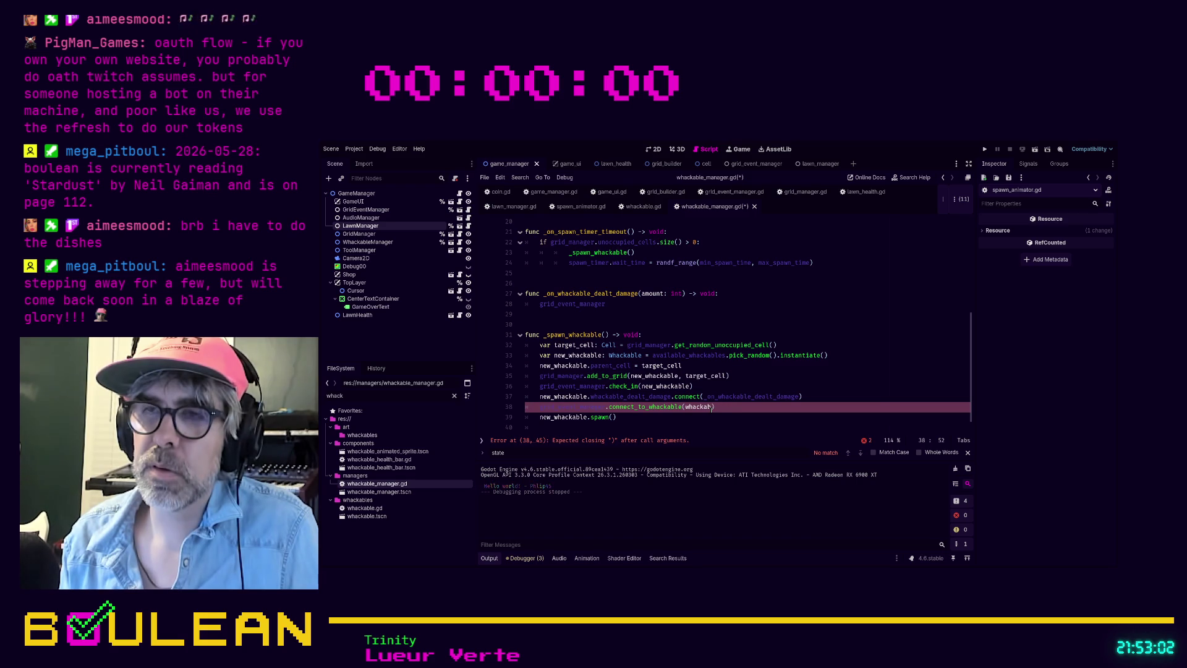
key(BackSpace)
key(BackSpace)
key(BackSpace)
text(new_whackable)
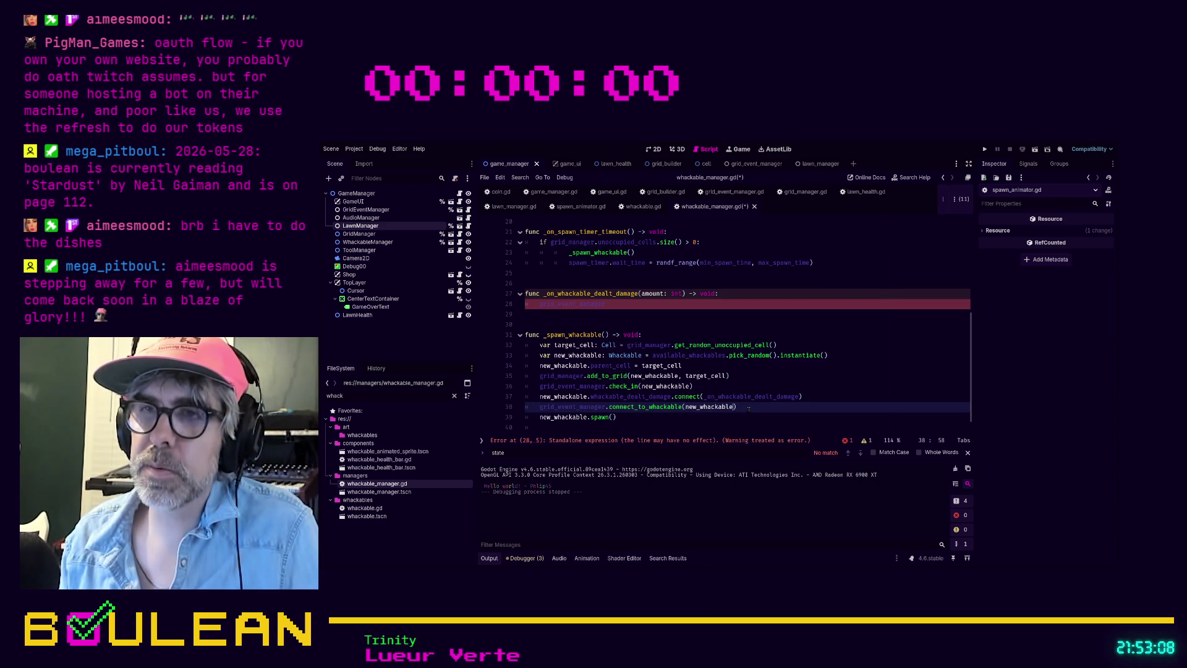
Step: Jump to the grid_event_manager declaration and look around it
ctrl+click(560, 408)
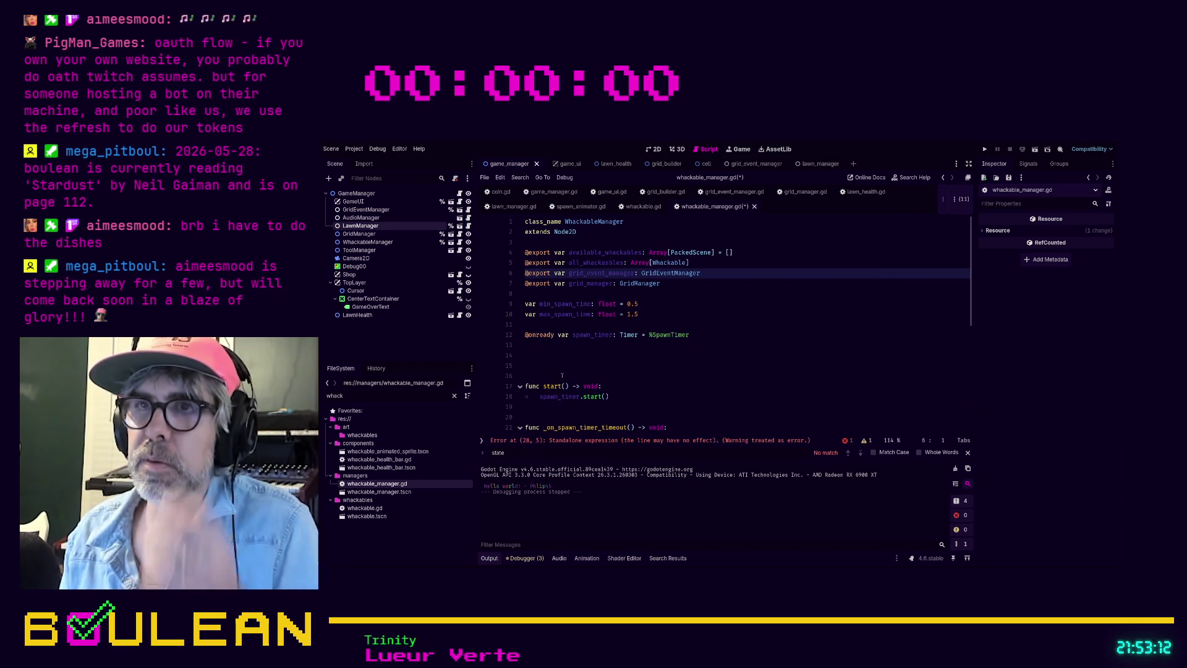
scroll(560, 380, down, 4)
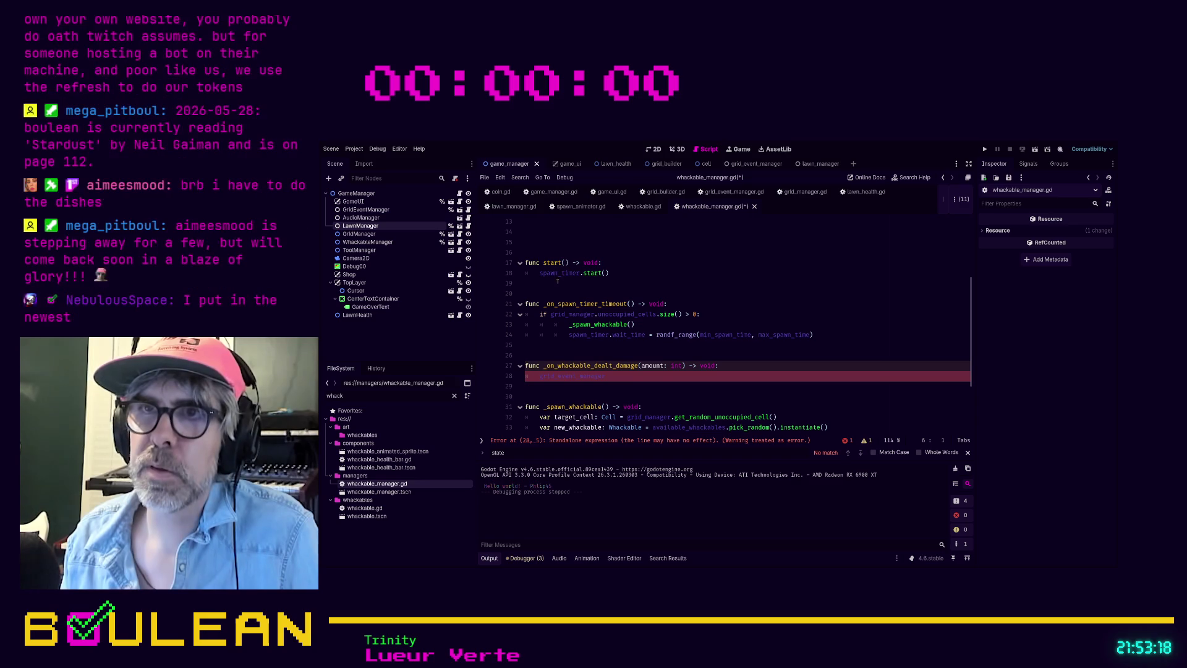
scroll(590, 297, up, 1)
Step: After start(), write connect_to_whackable(whackable: Whackable), connecting whackable_dealt_damage to _on_whackable_dealt_damage
click(555, 310)
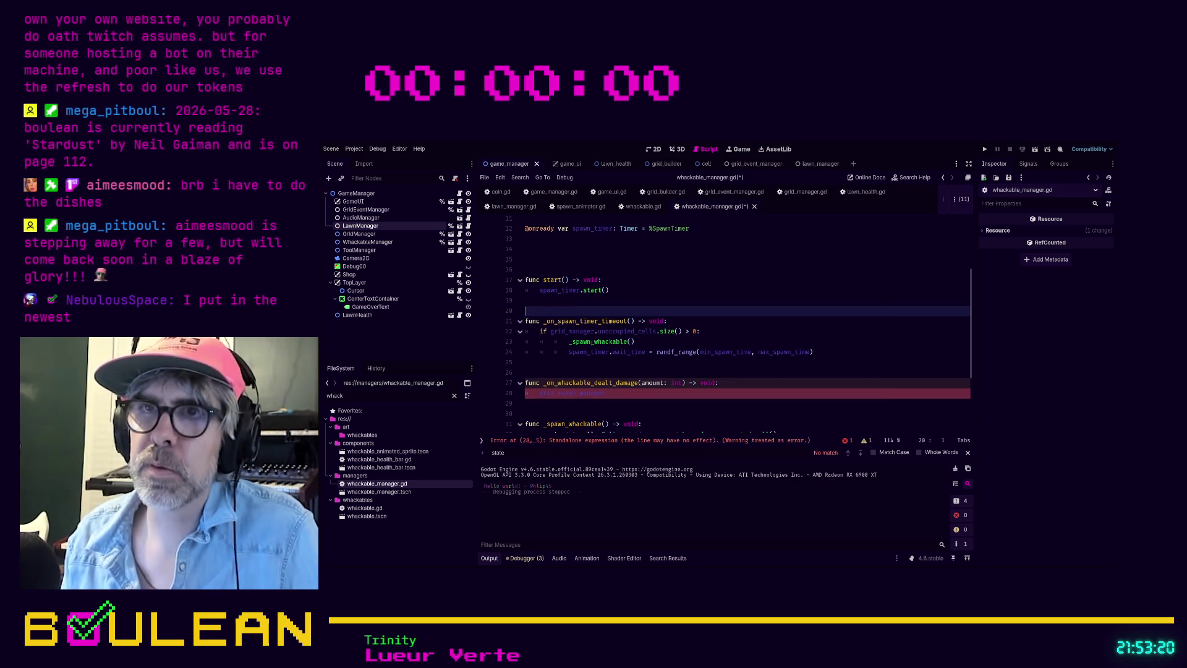
key(Return)
key(Return)
key(Return)
key(Up)
key(Up)
text(f)
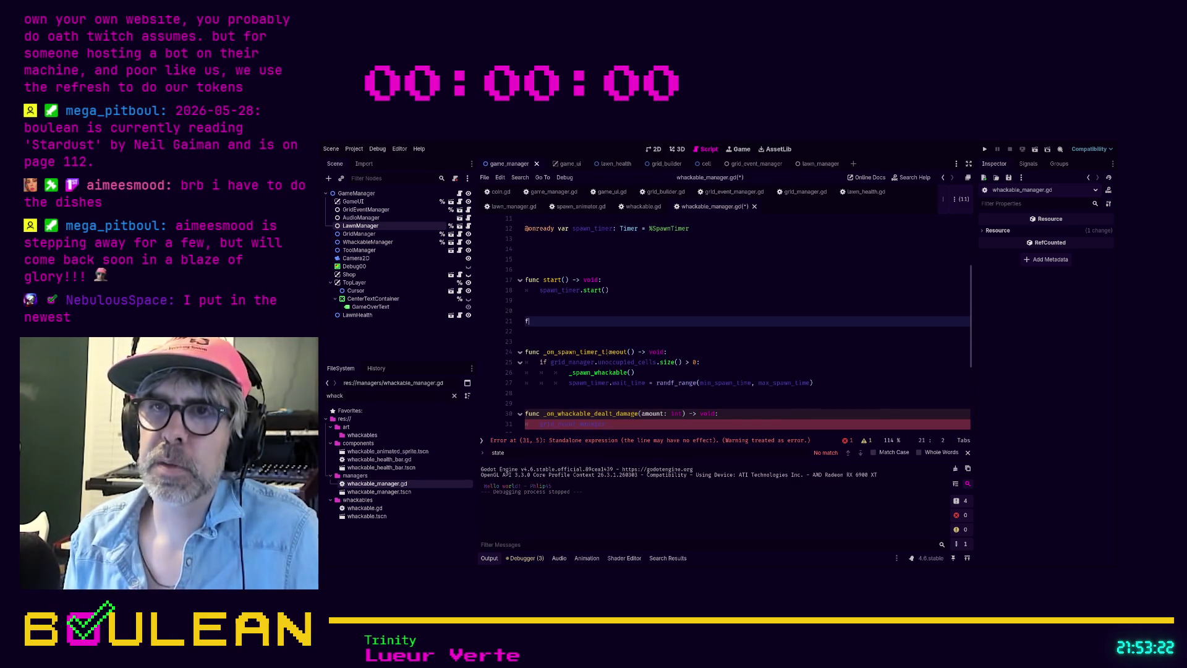
text(unc conn)
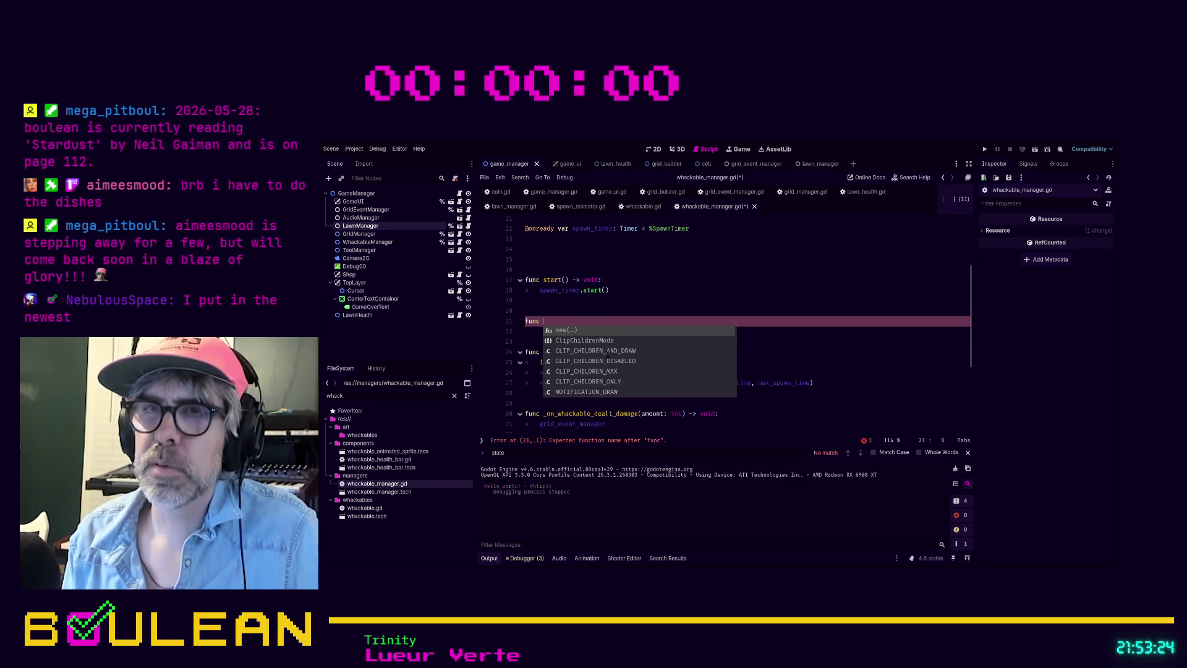
text(ect_to_wh)
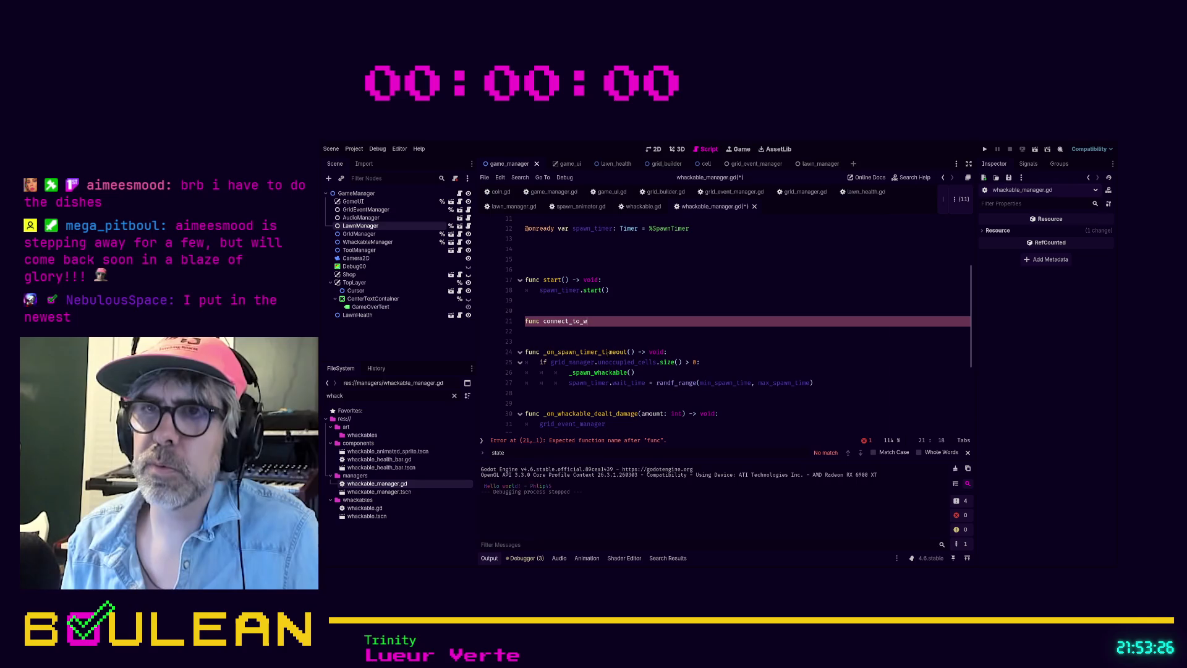
text(ackable(wha)
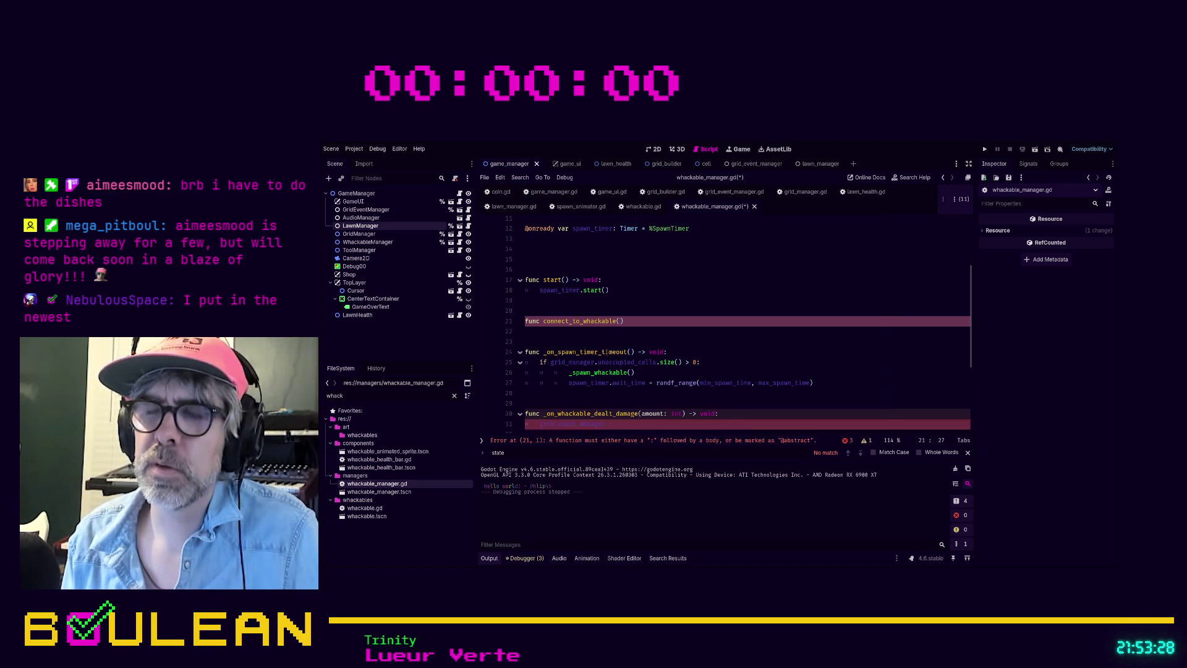
text(ckable: Wh)
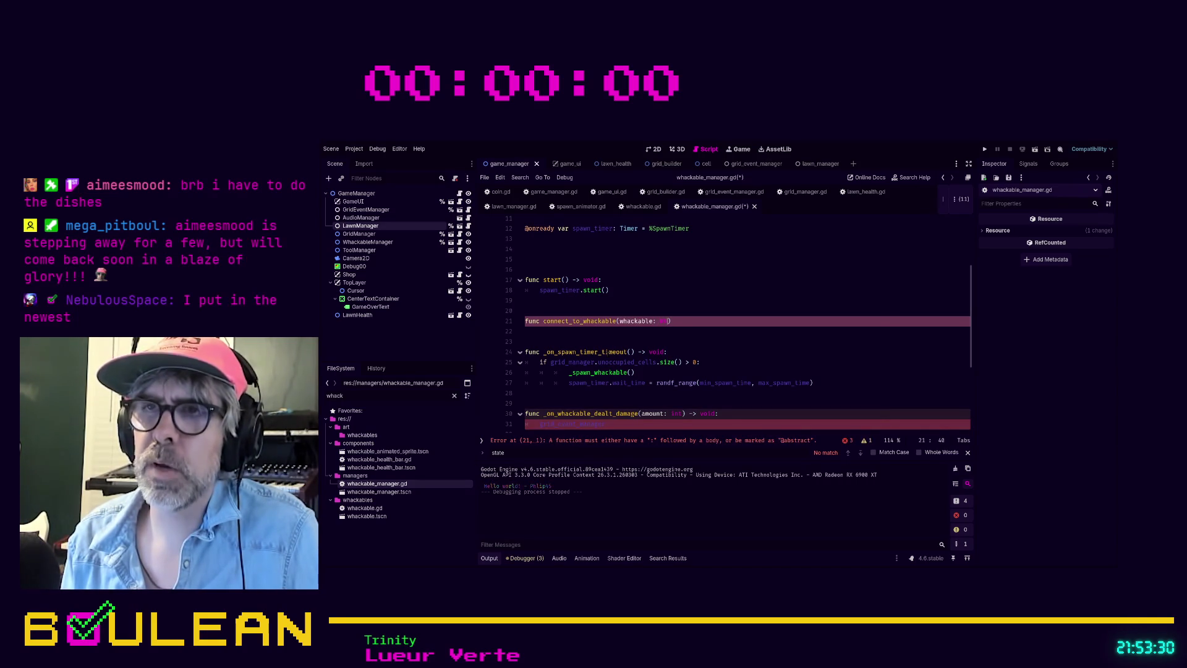
text(ackable) -> void)
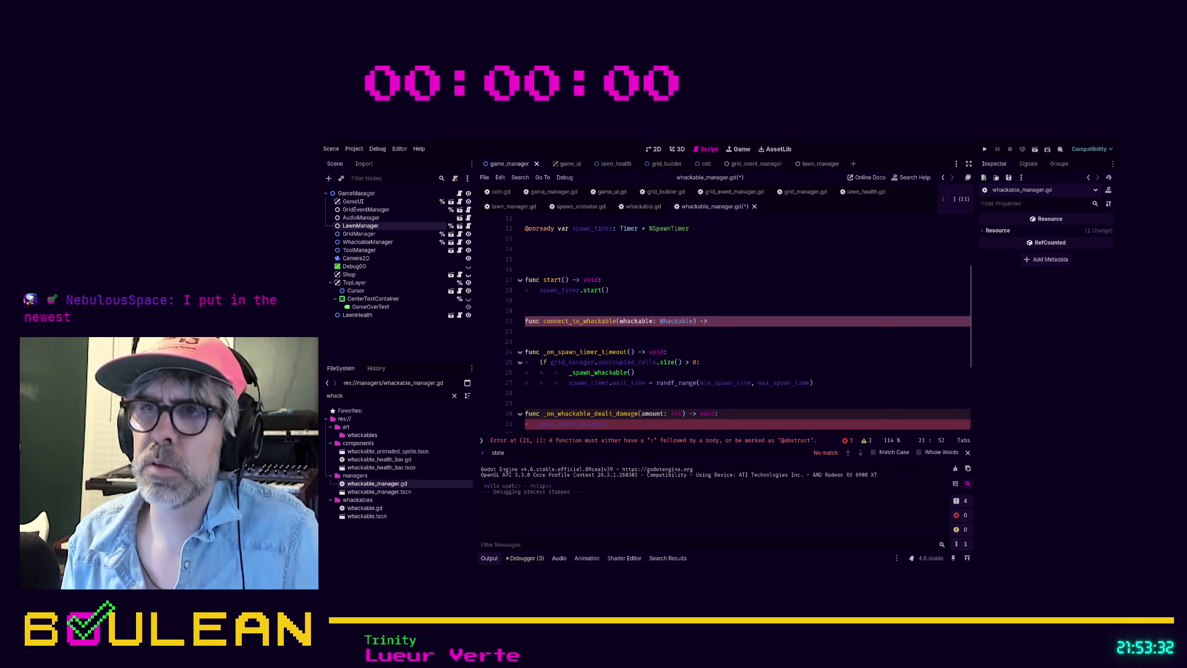
text(:)
key(Return)
text(wha)
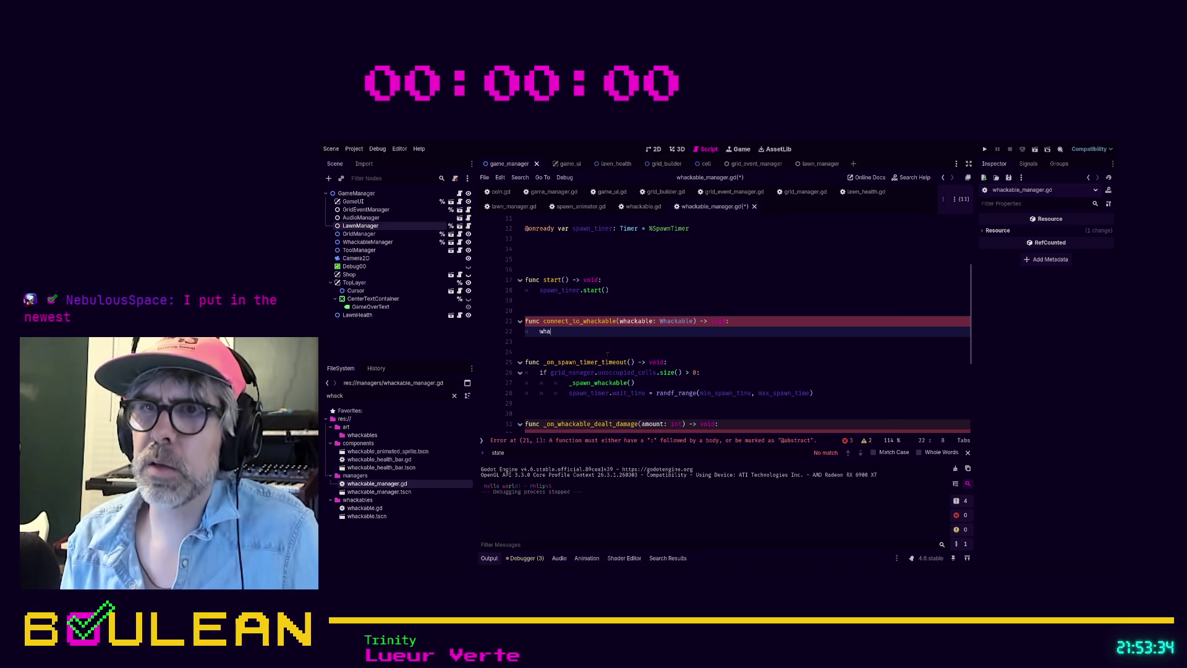
key(Return)
text(.)
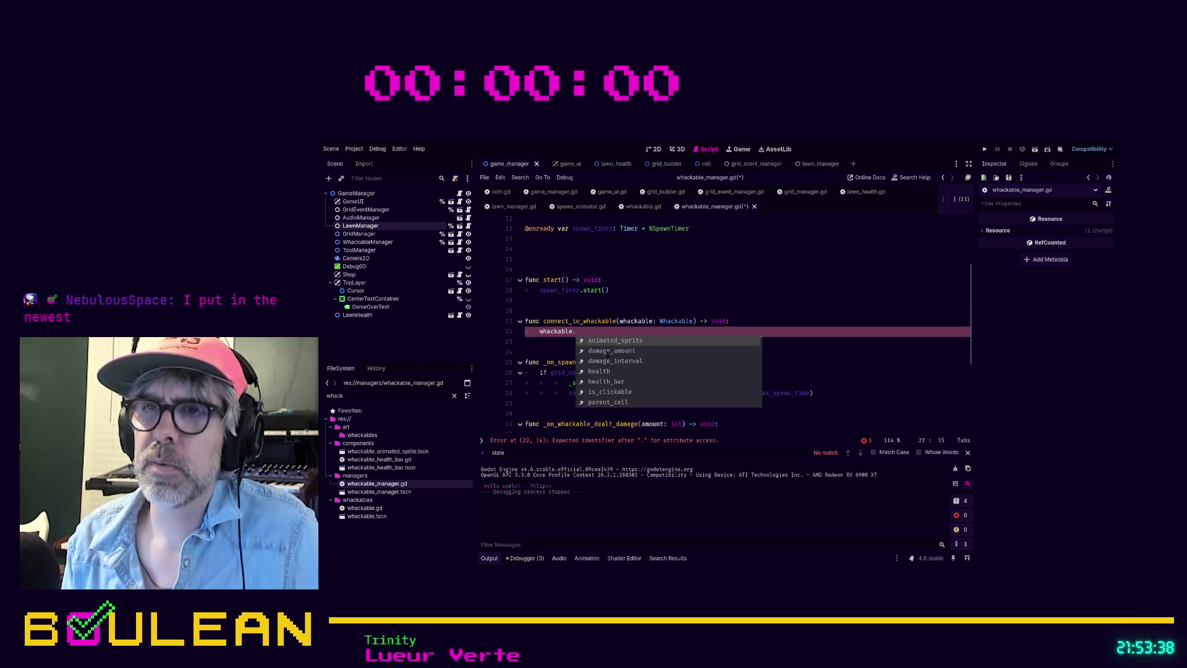
text(da)
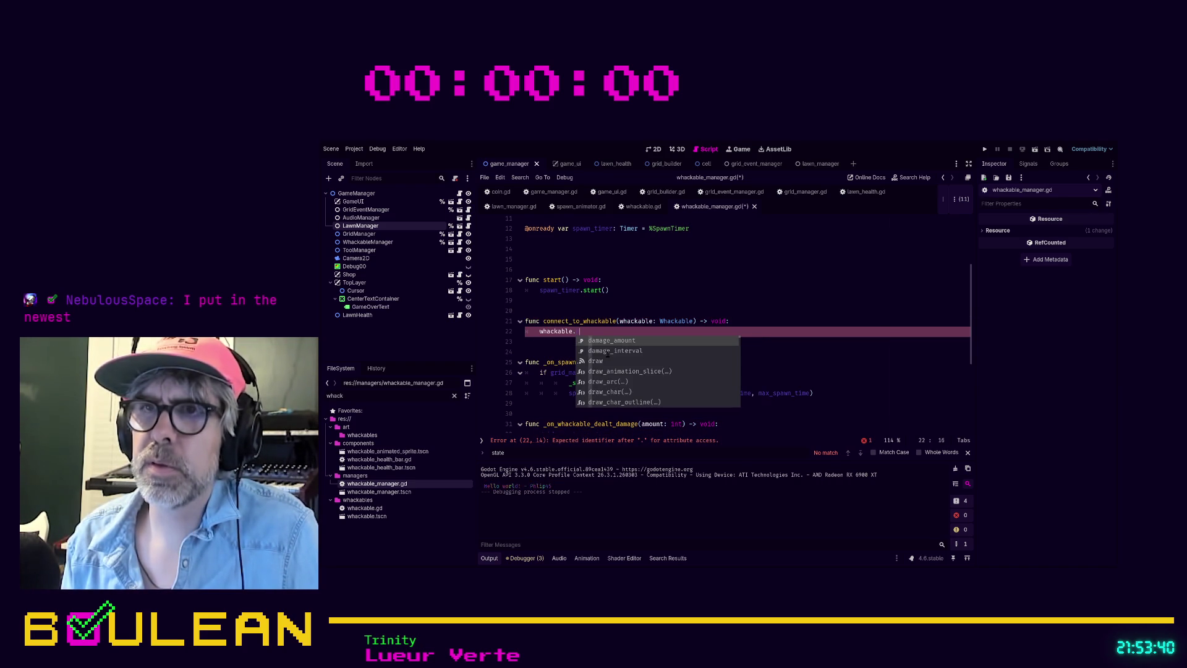
key(BackSpace)
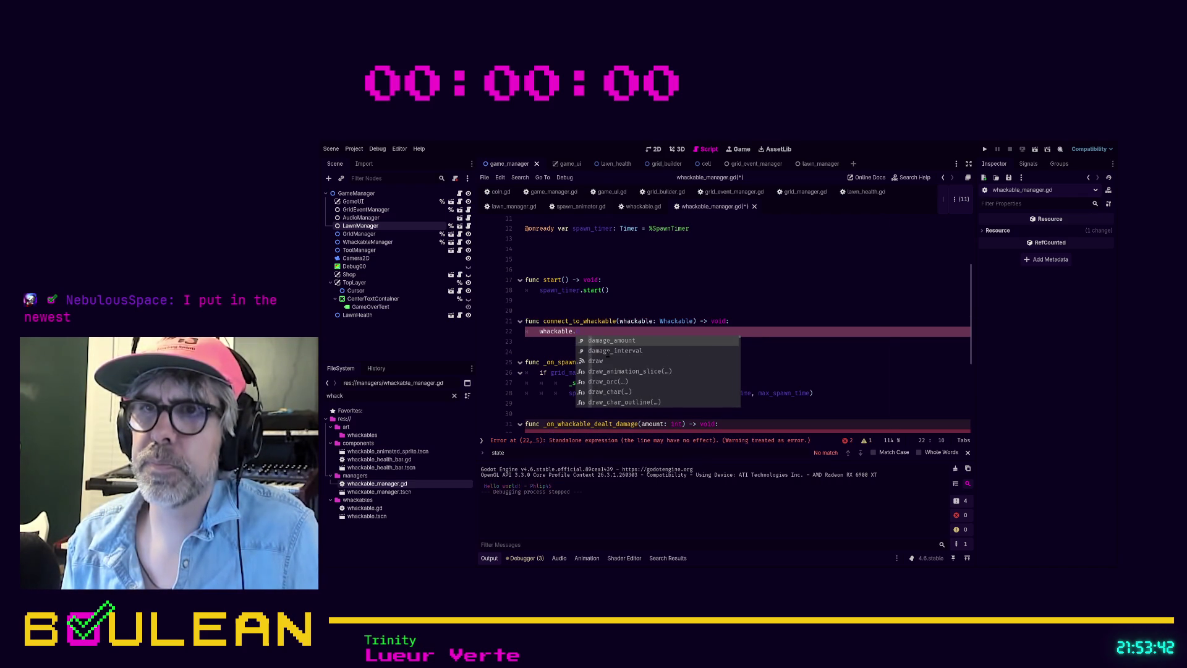
text(e)
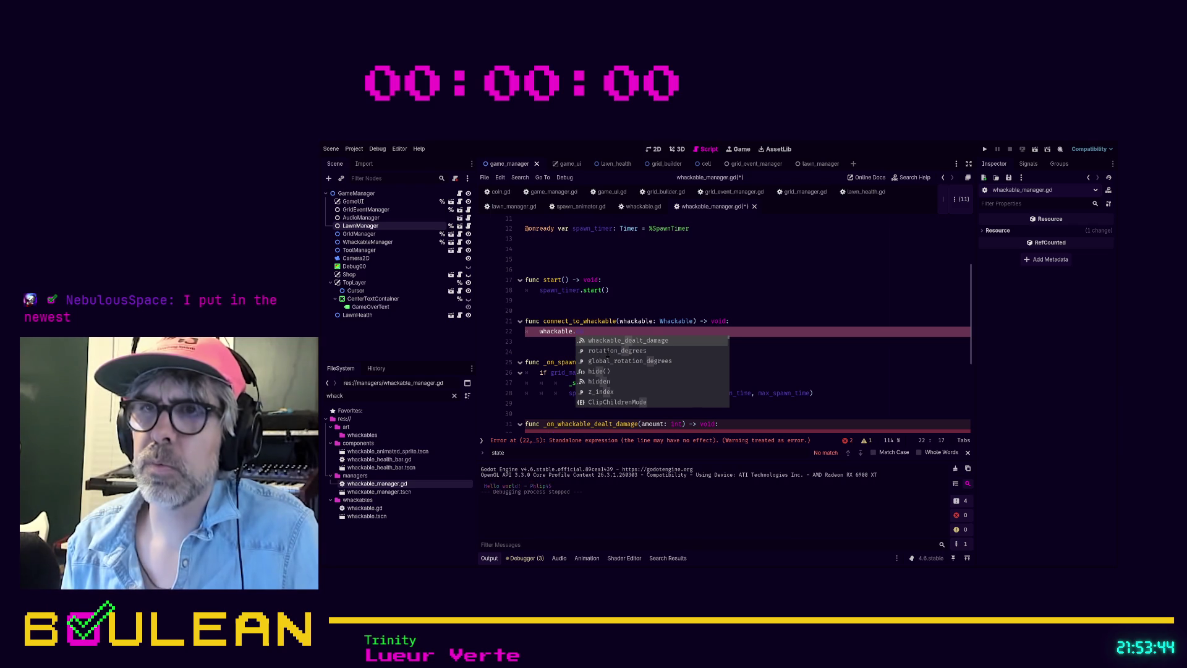
key(Return)
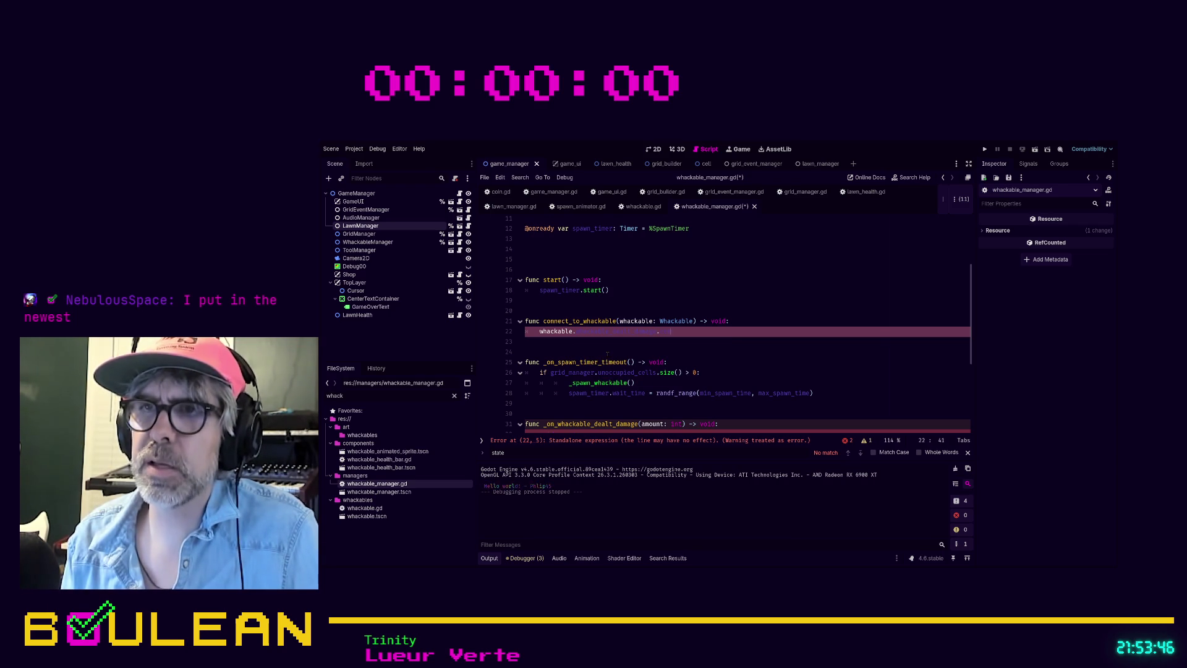
text((_on_w)
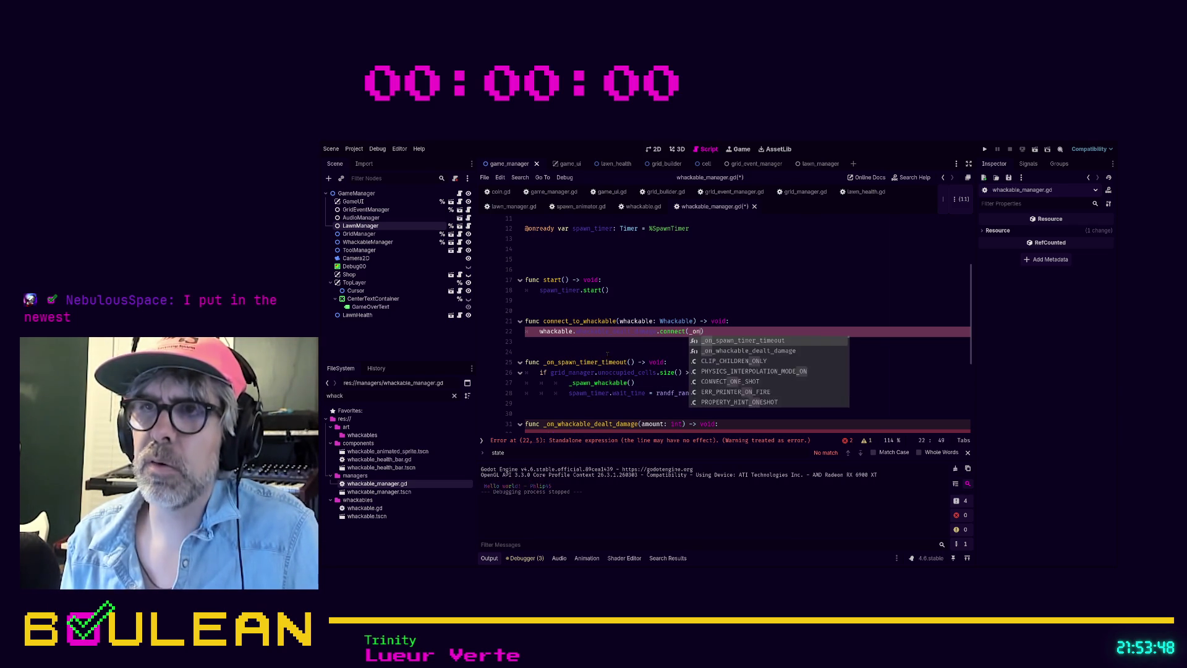
text(hackable)
key(Return)
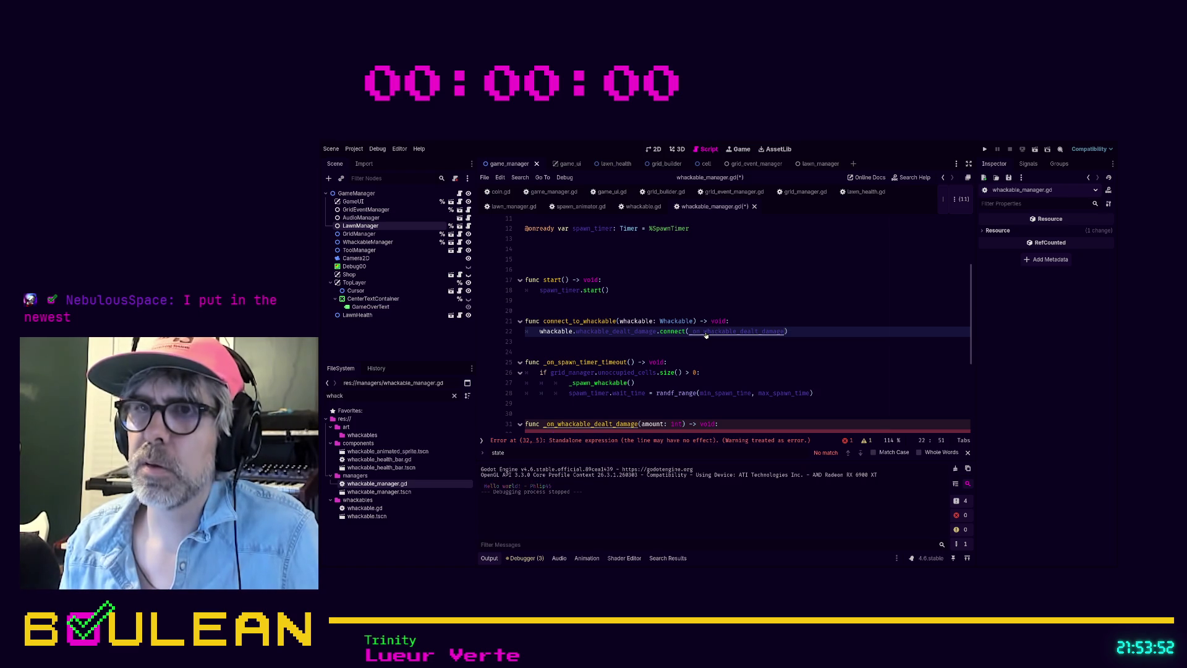
Step: Review the damage handler, then select and delete the new connect_to_whackable function
scroll(706, 335, down, 3)
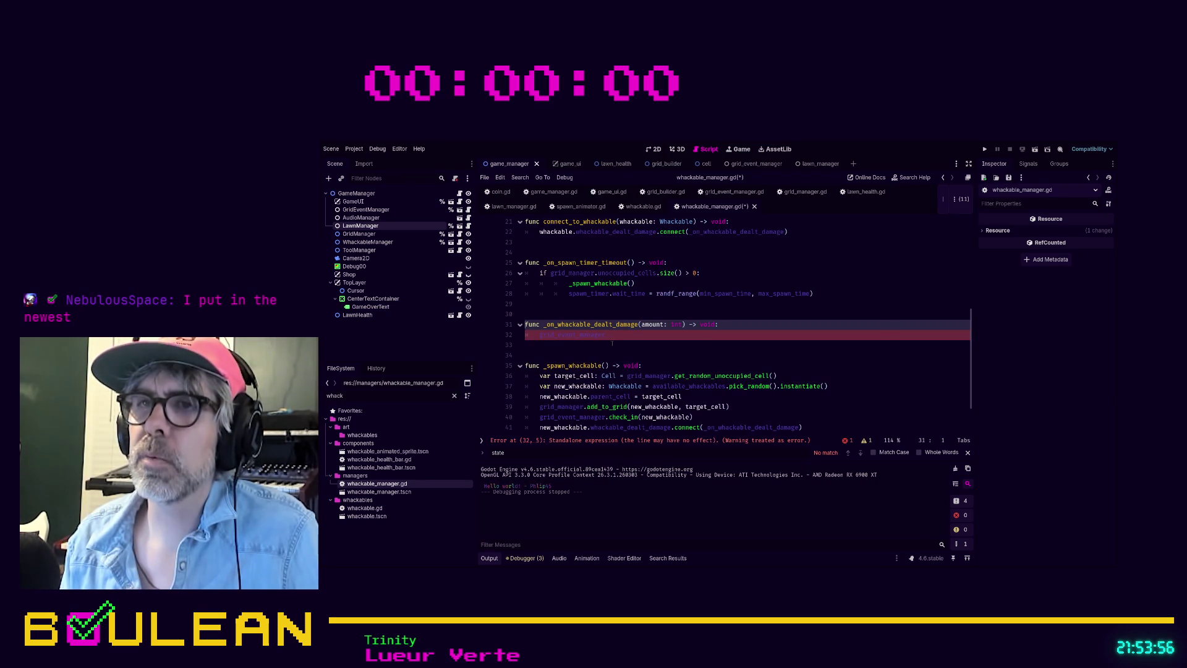
click(613, 343)
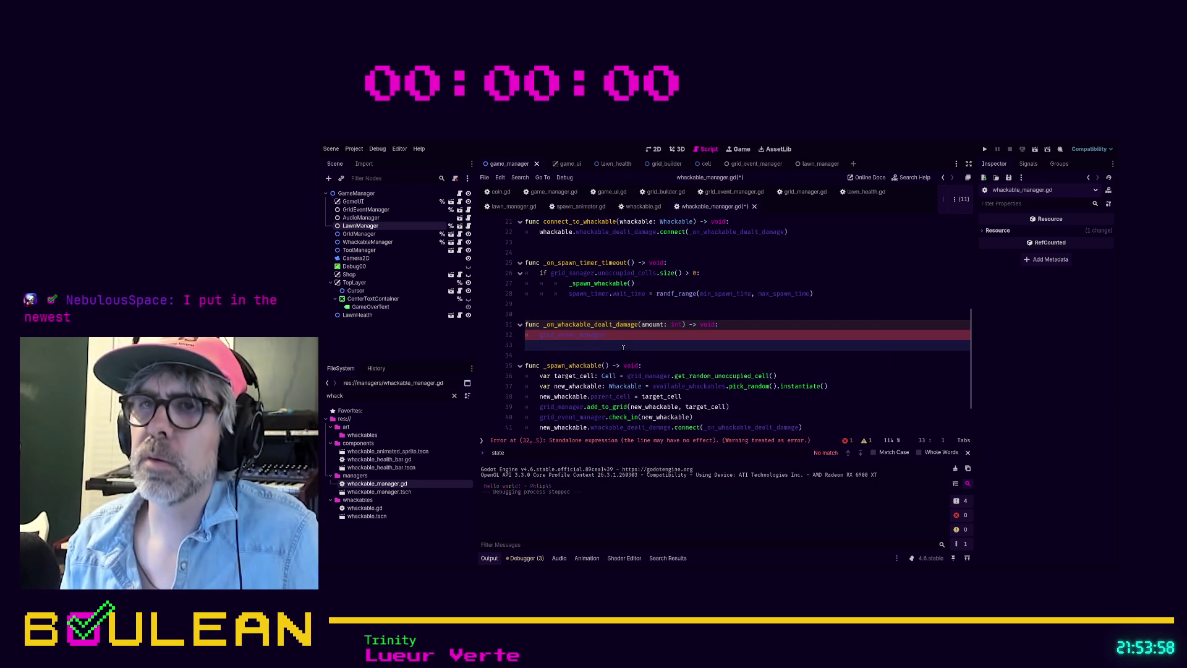
scroll(624, 347, up, 4)
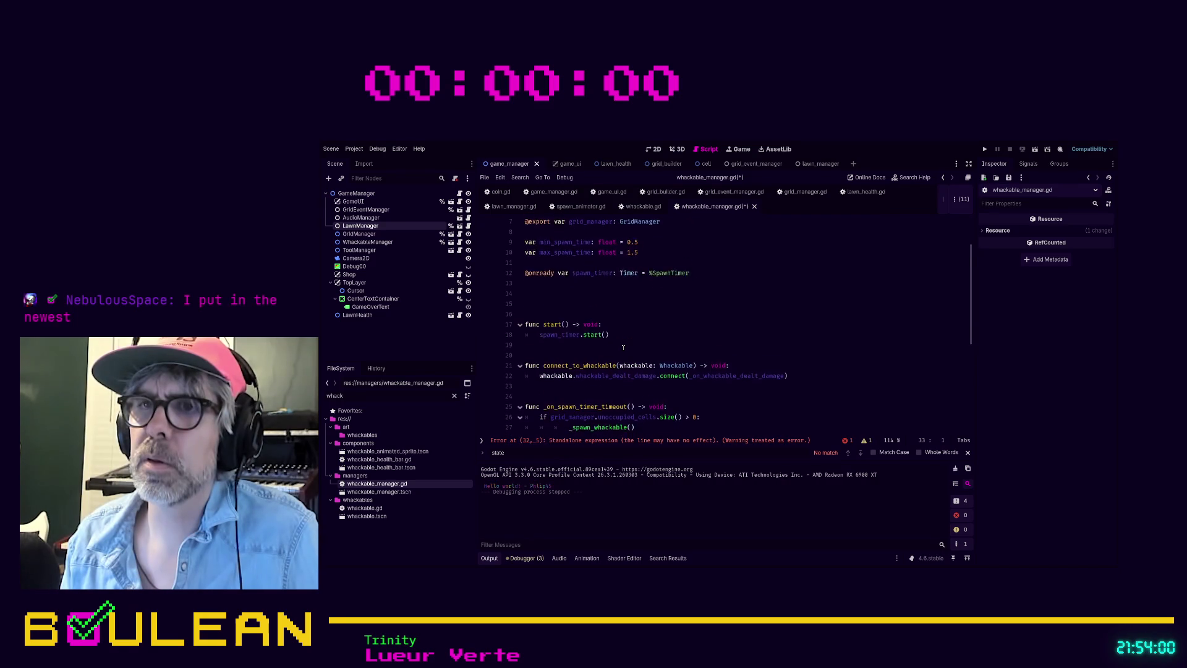
scroll(665, 333, down, 2)
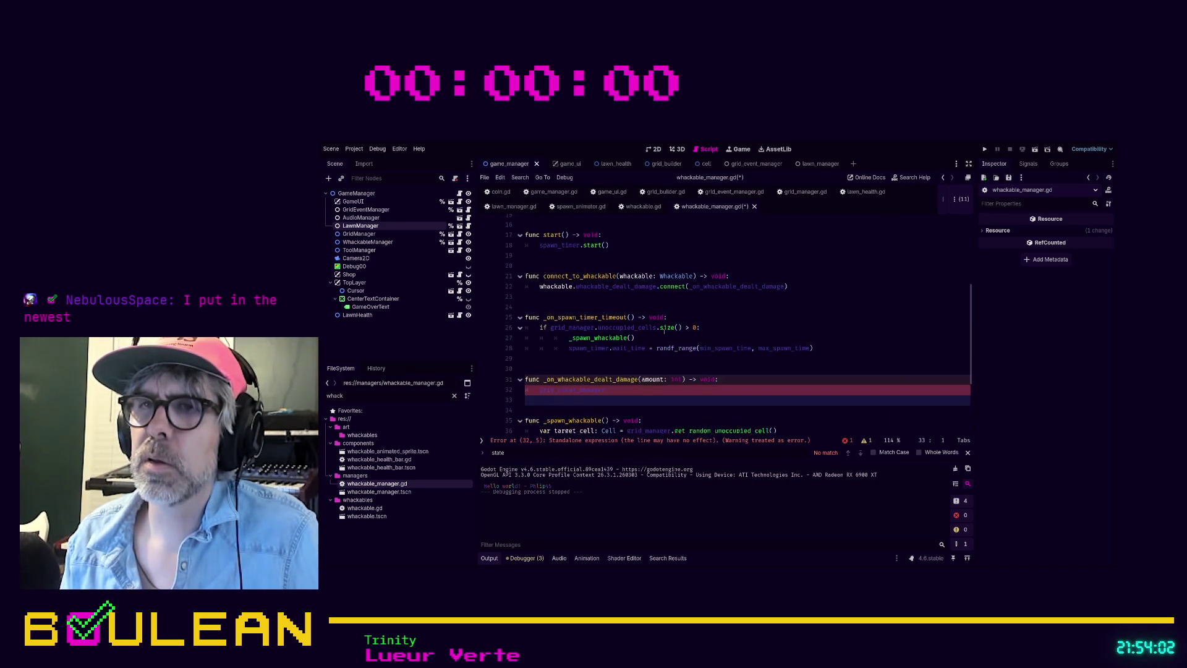
drag(810, 288, 527, 273)
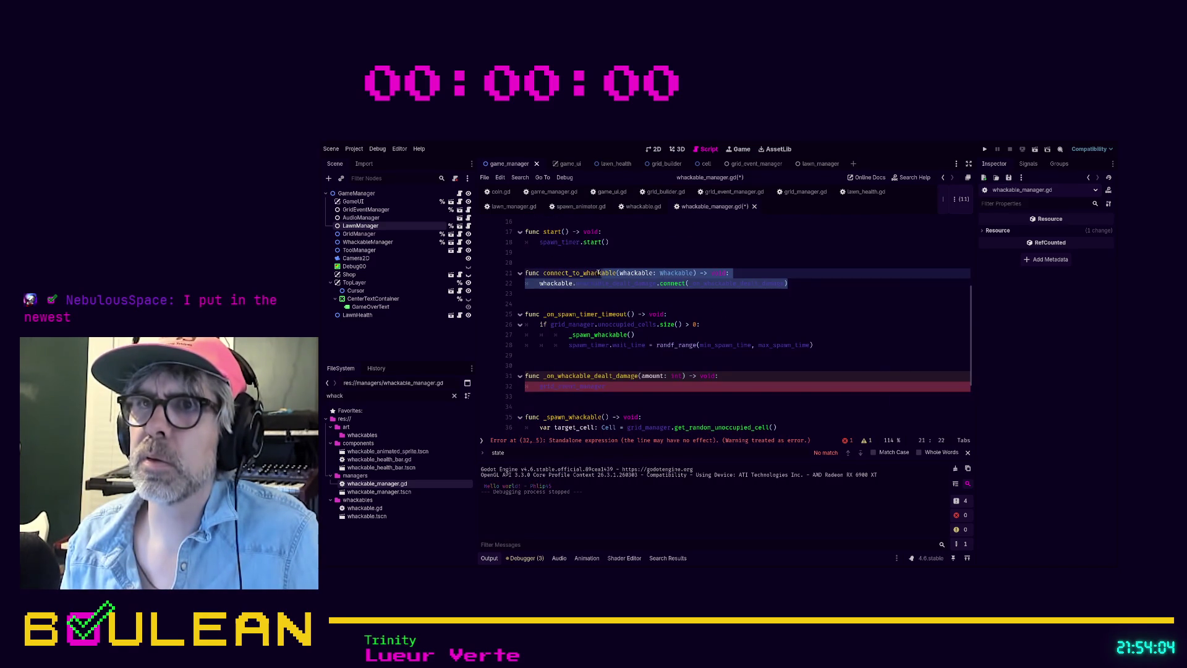
key(BackSpace)
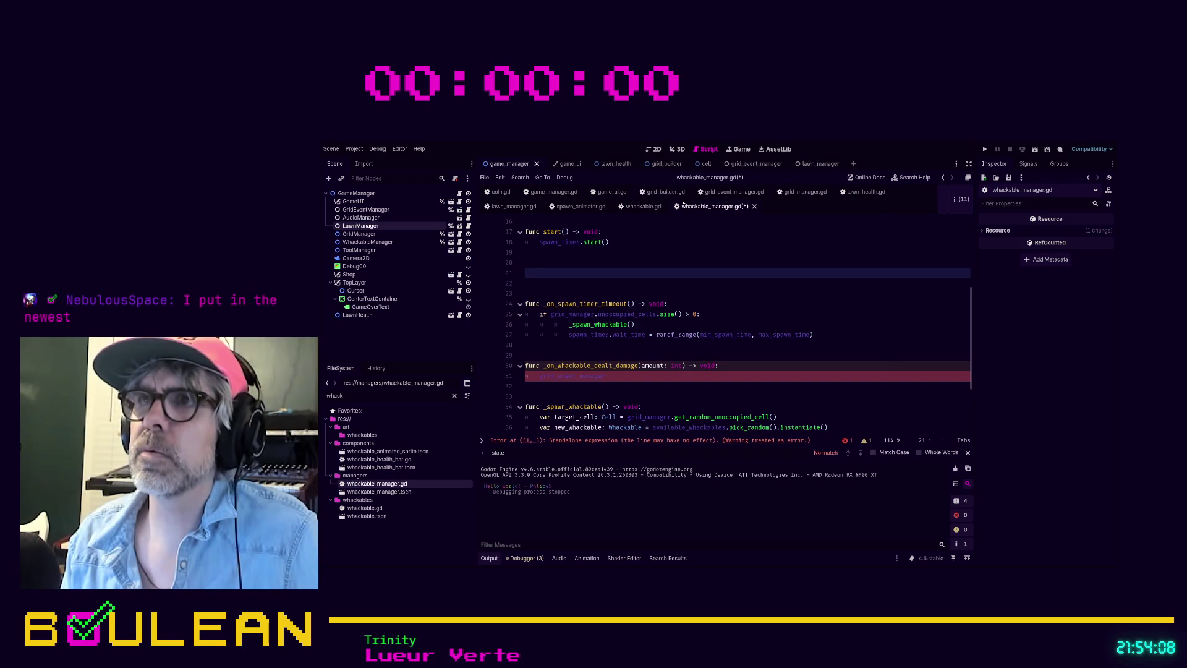
Step: Switch to grid_event_manager.gd and insert blank lines after check_in
click(729, 193)
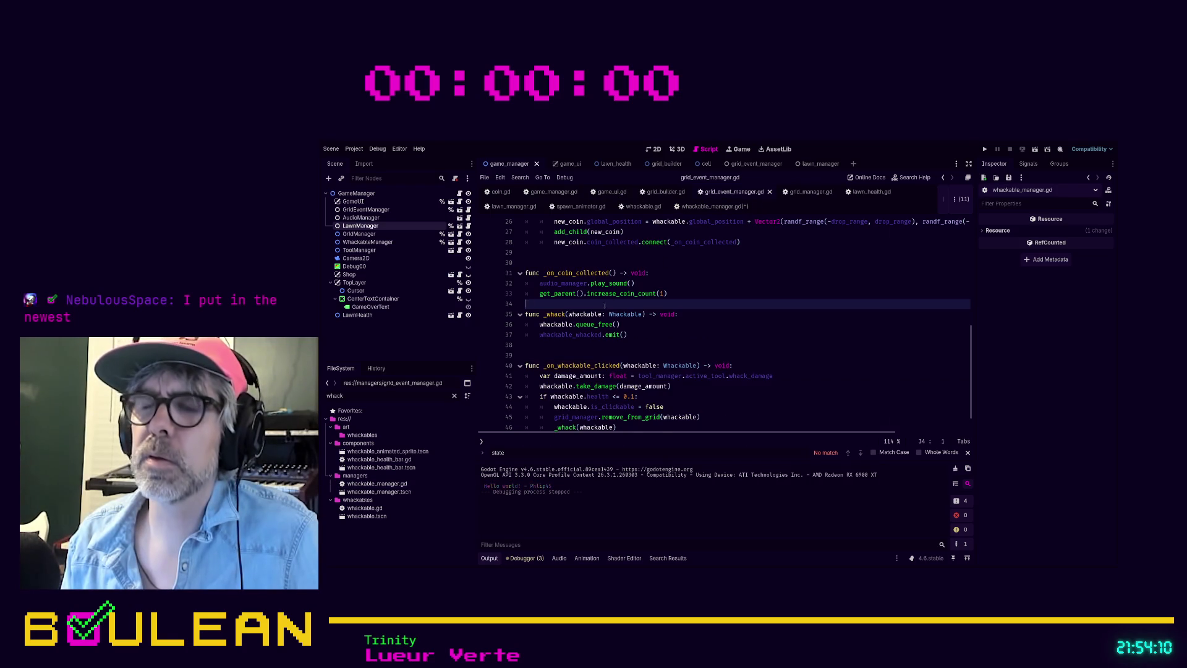
scroll(606, 322, up, 2)
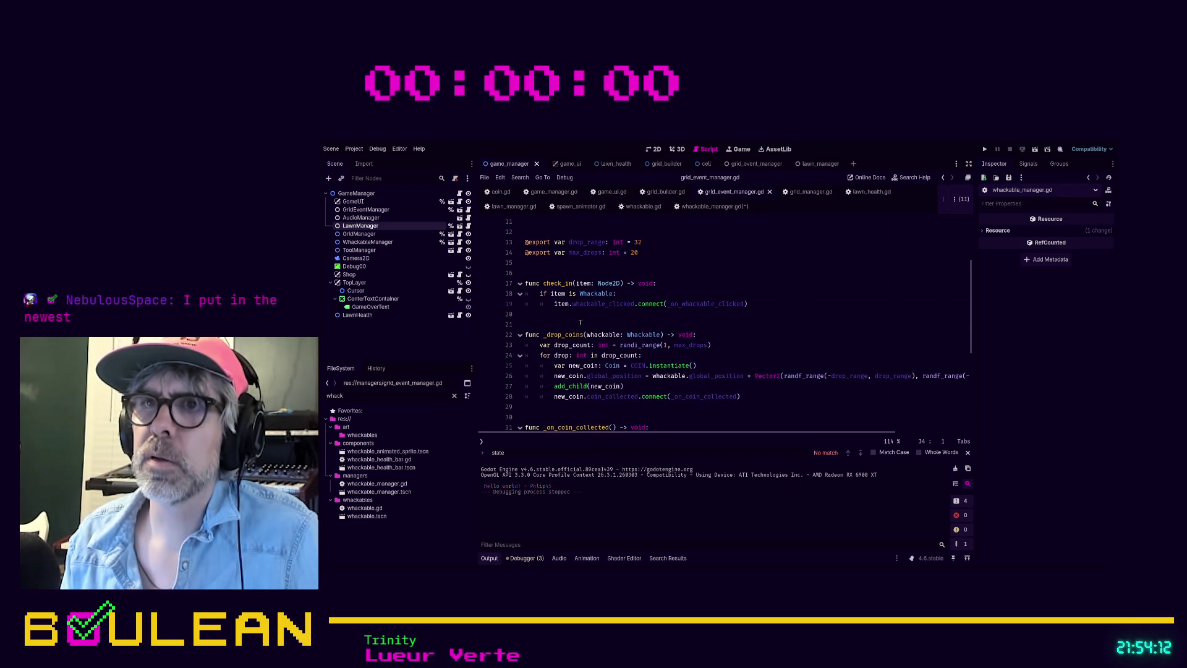
click(606, 324)
key(Return)
key(Return)
key(Return)
key(Up)
key(Up)
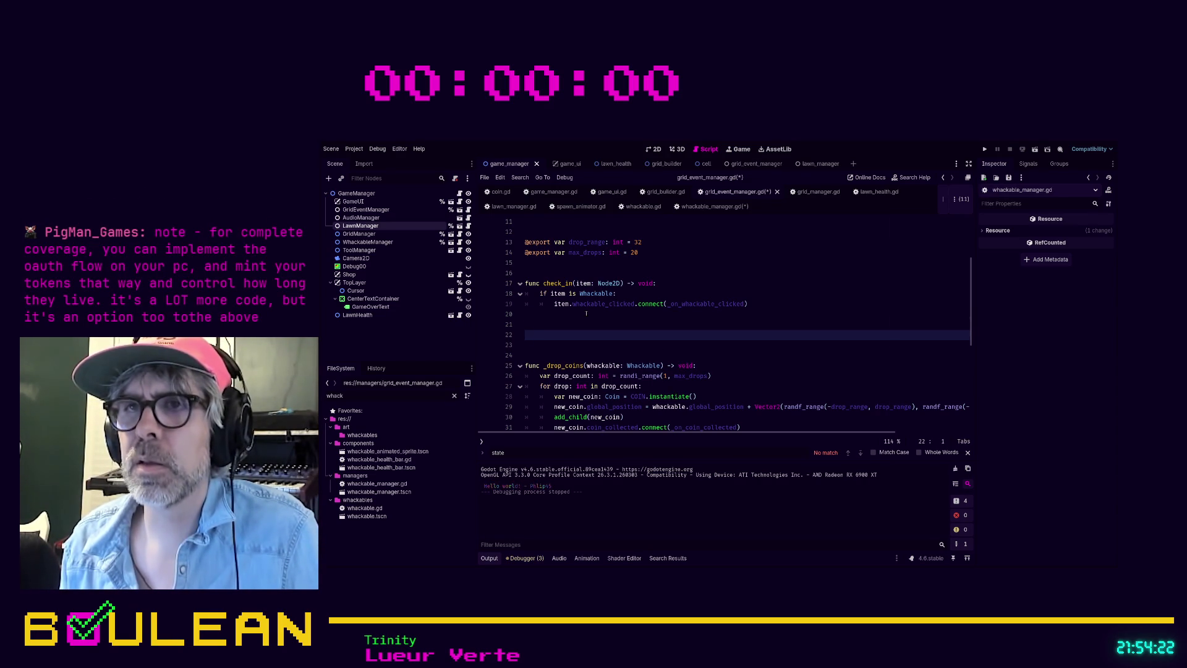
Step: Inside check_in's if block, add item.whackable_dealt_damage.connect(_on_whackable_dealt_damage)
click(586, 315)
key(Tab)
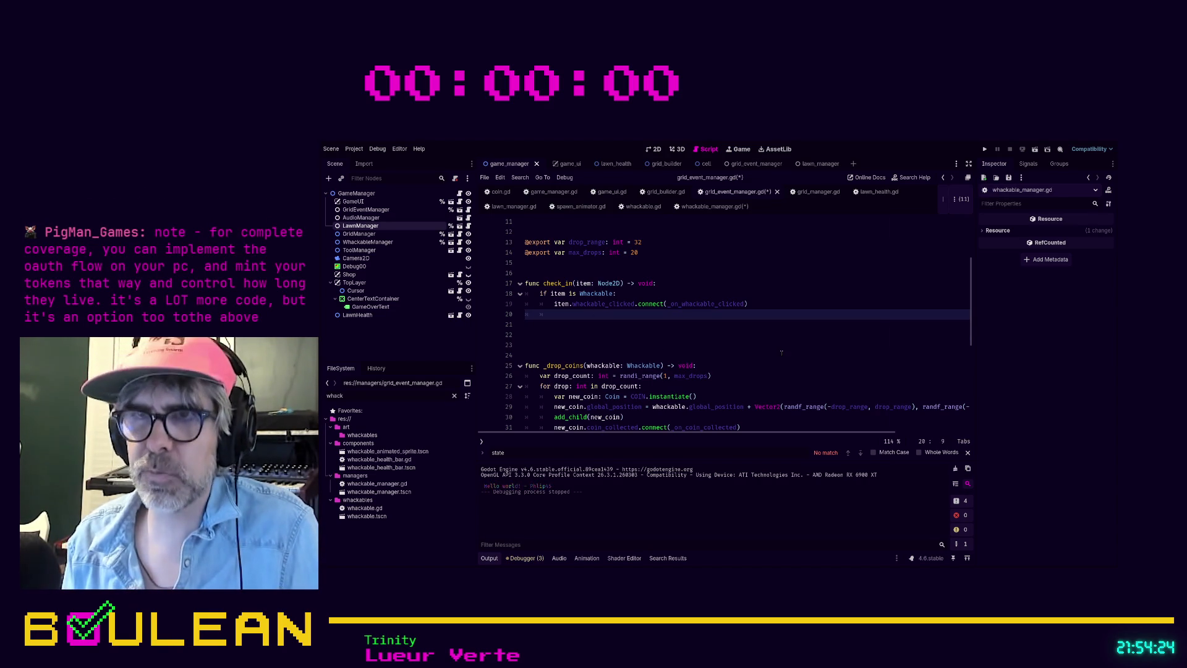
text(item.wha)
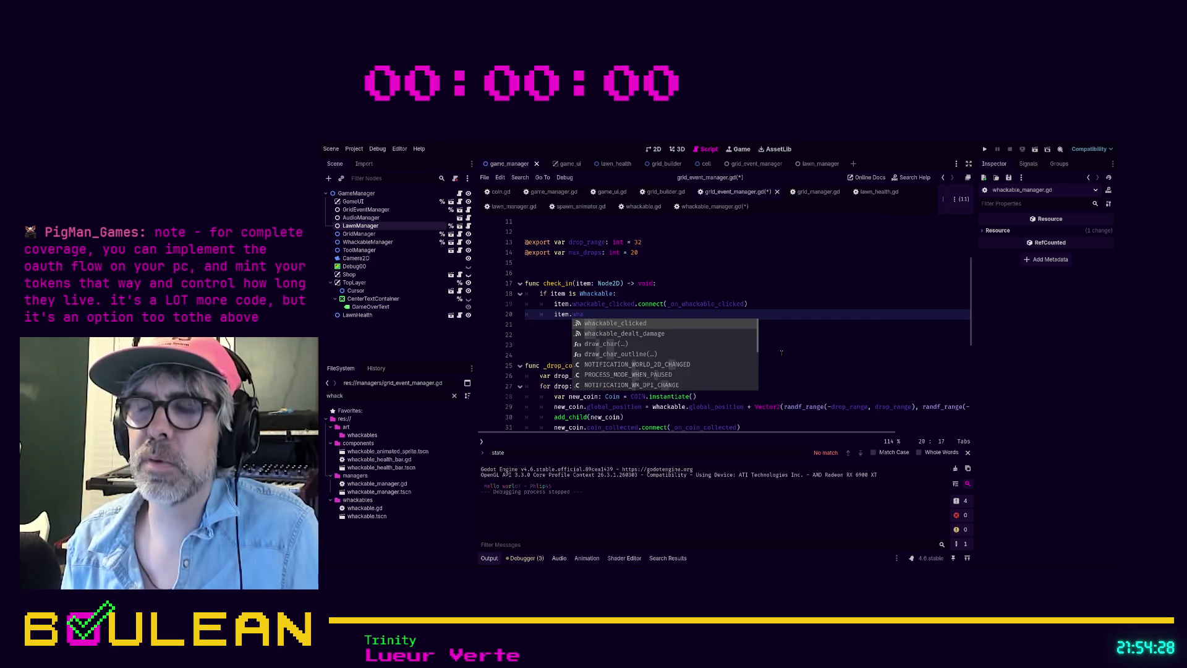
key(Down)
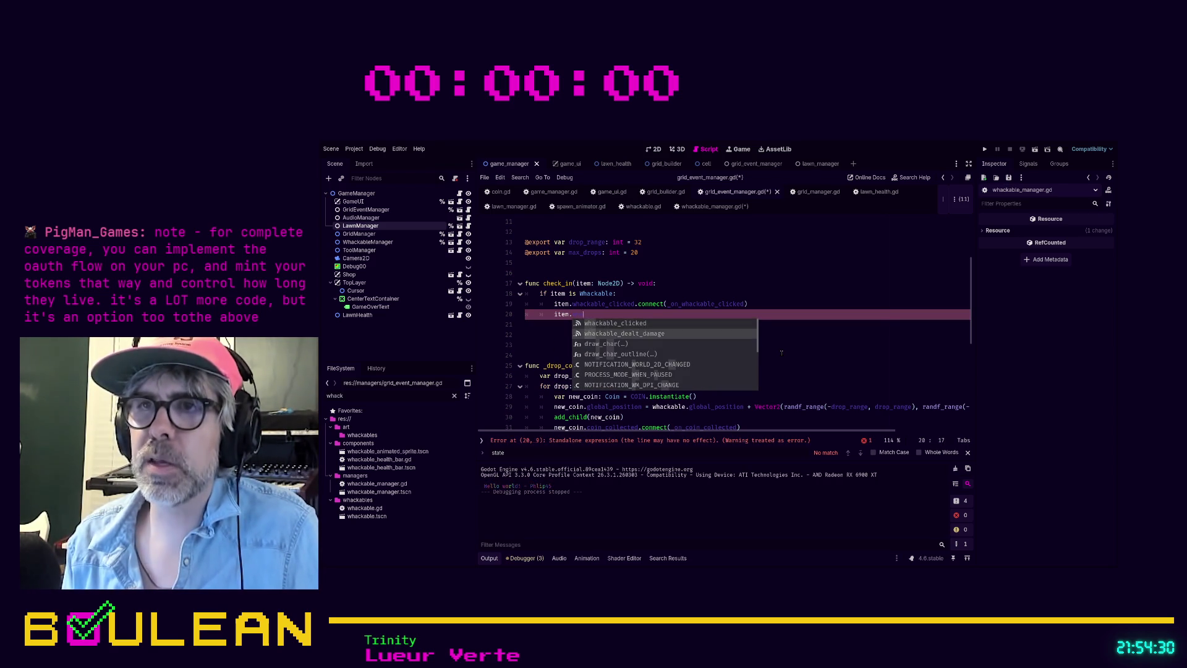
key(Return)
text(.connect()
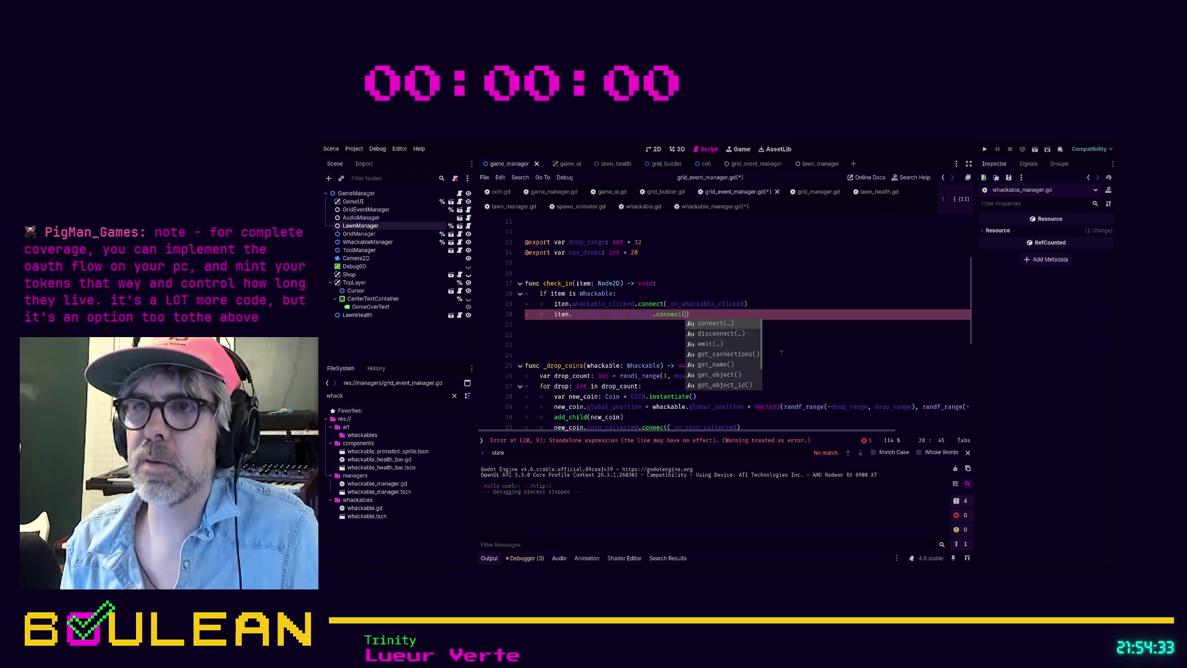
key(Return)
text(_on_)
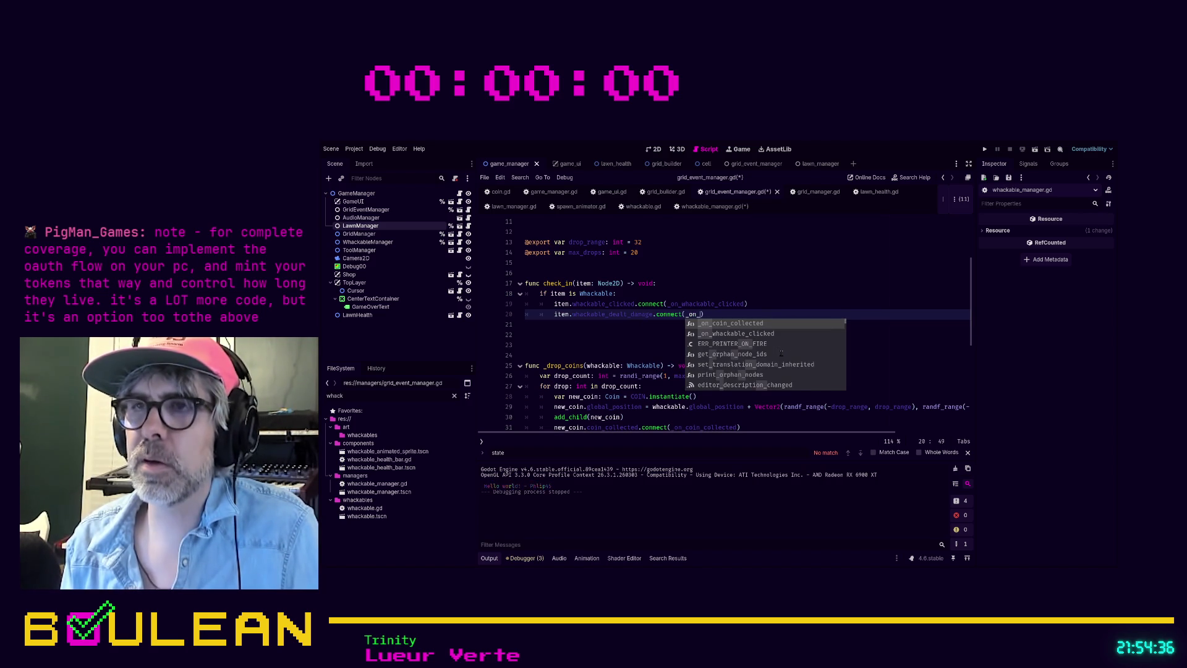
text(whackable_dea)
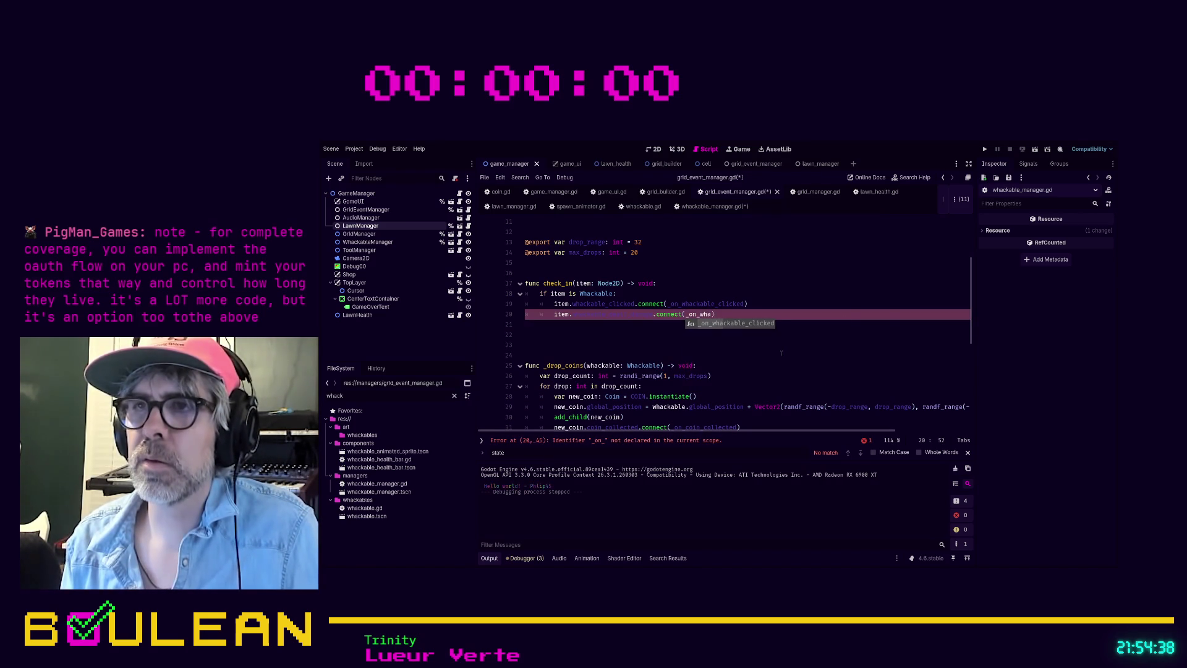
text(lt_d)
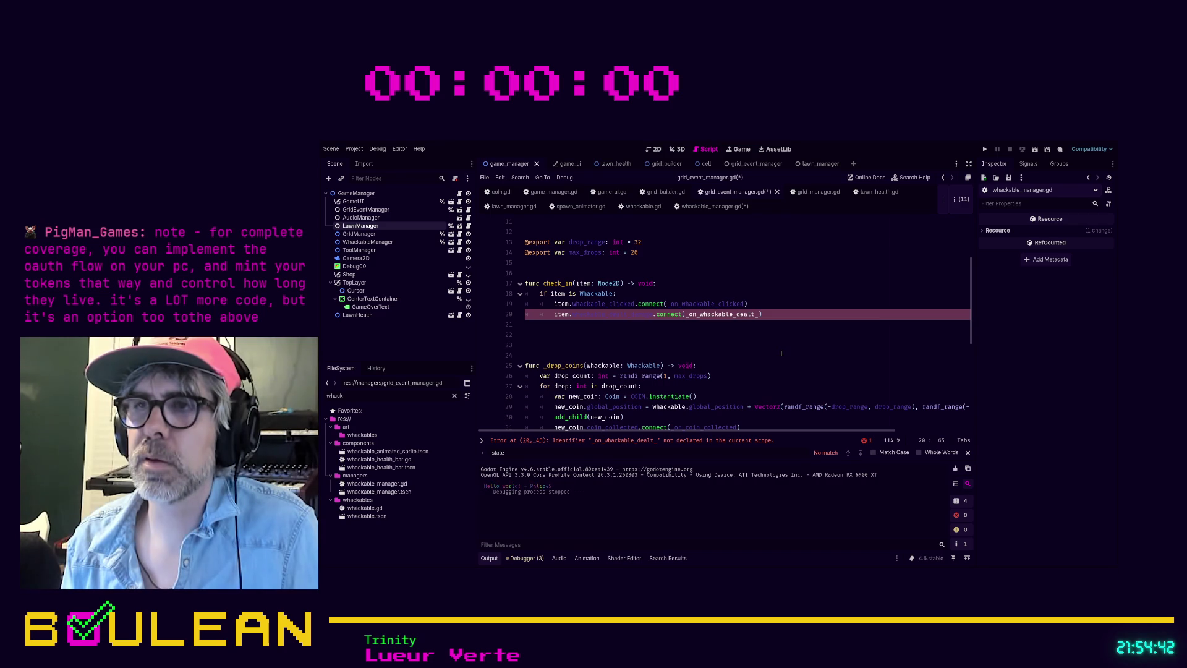
text(amage)
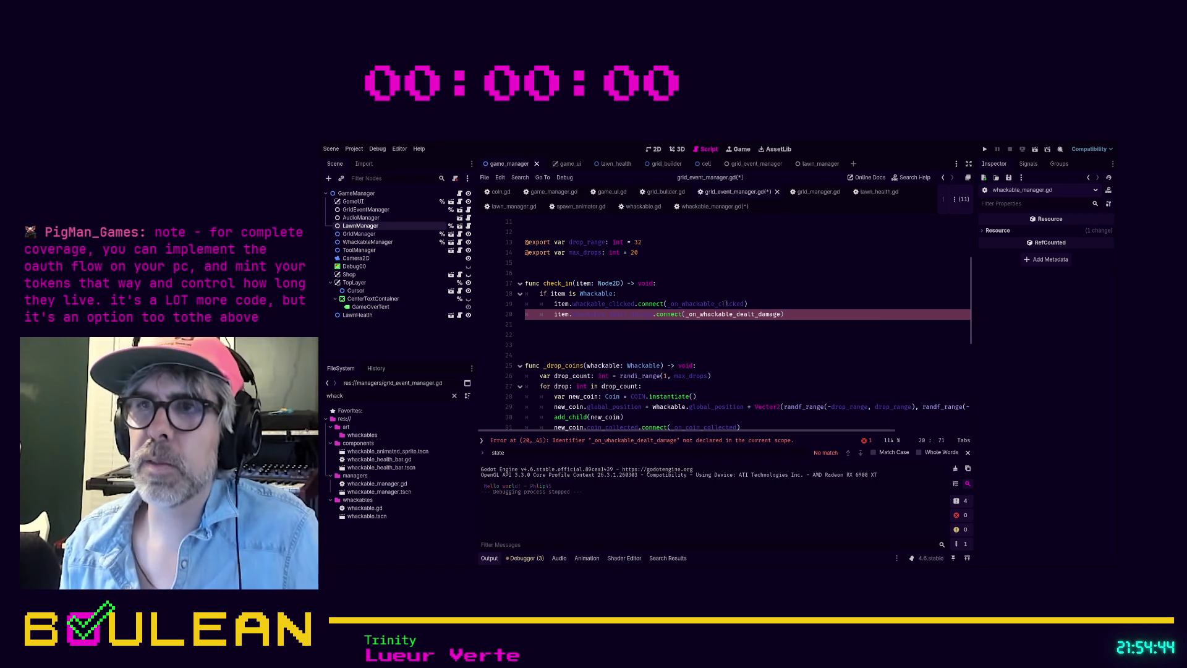
scroll(664, 324, down, 5)
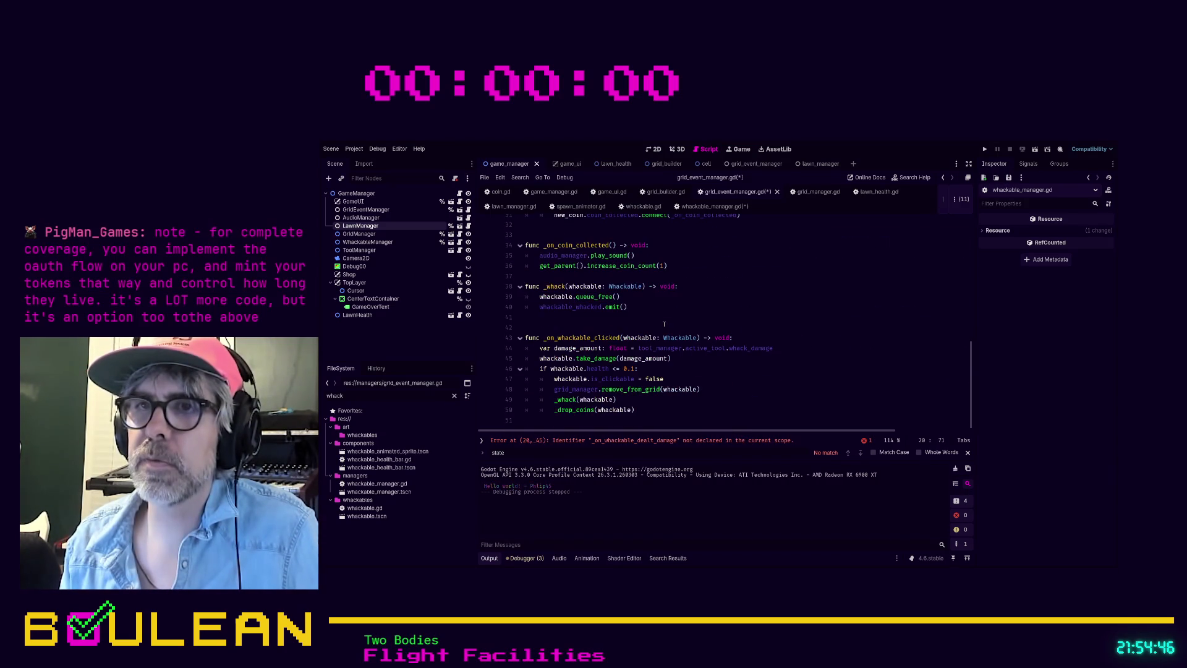
Step: Append func _on_whackable_dealt_damage(whackable: Whackable) -> void: with a pass body to grid_event_manager.gd
click(663, 420)
key(Return)
key(Return)
text(func _on_whackable_dealt_damage)
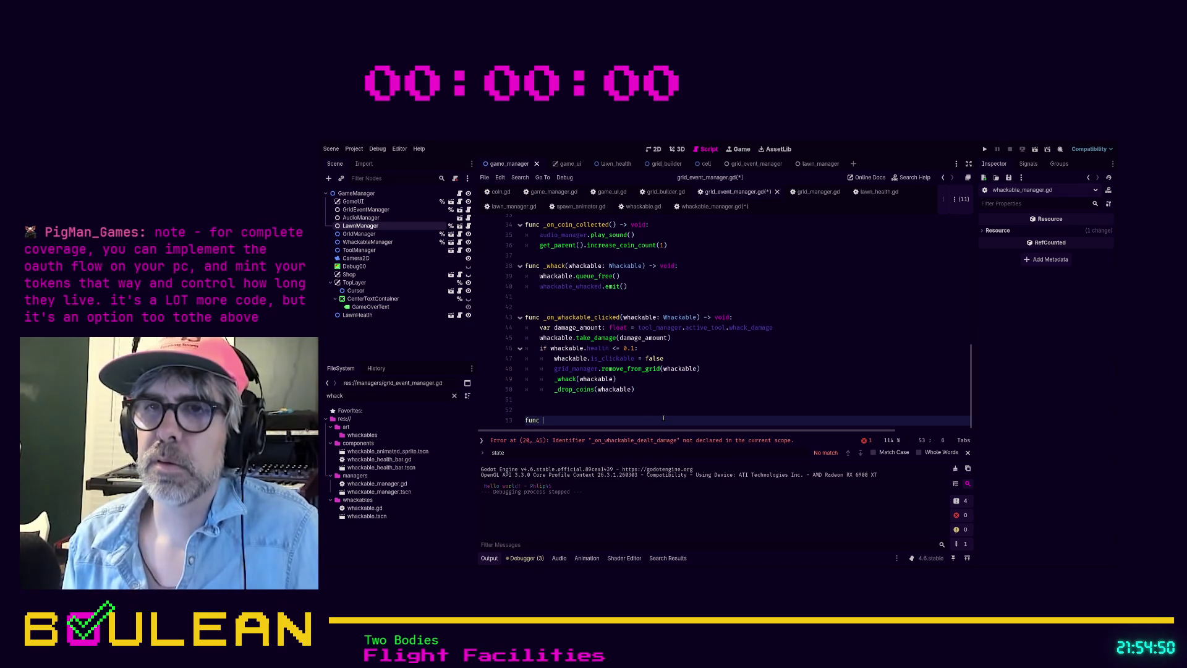
text((whackable: )
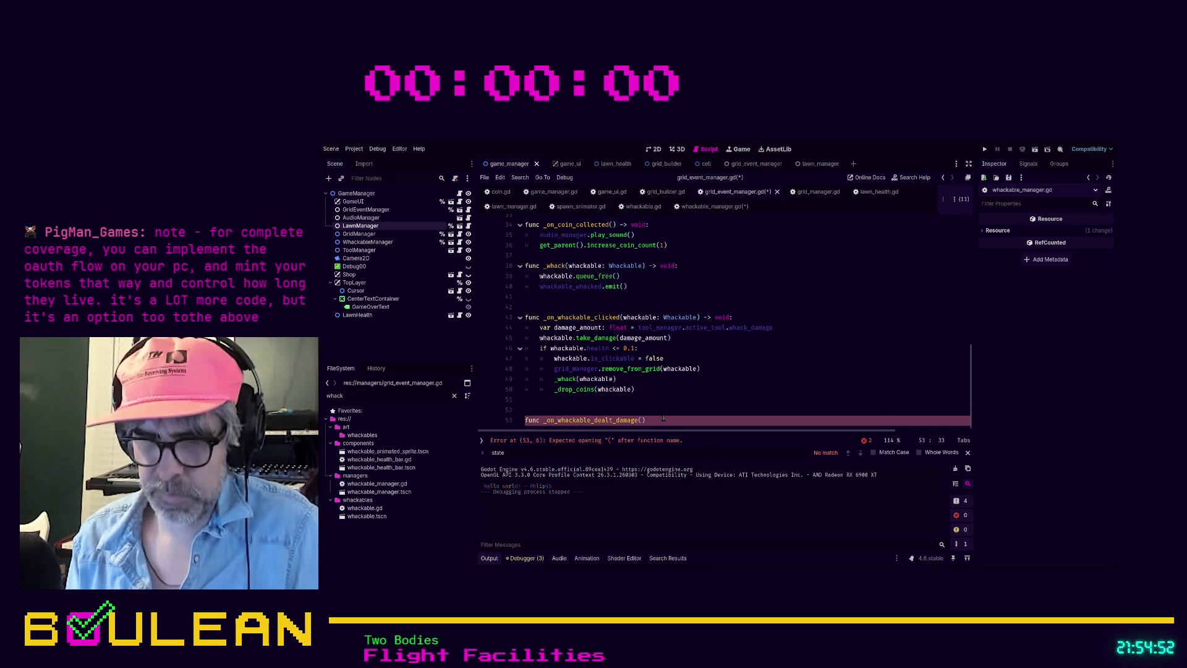
text(Whackabl)
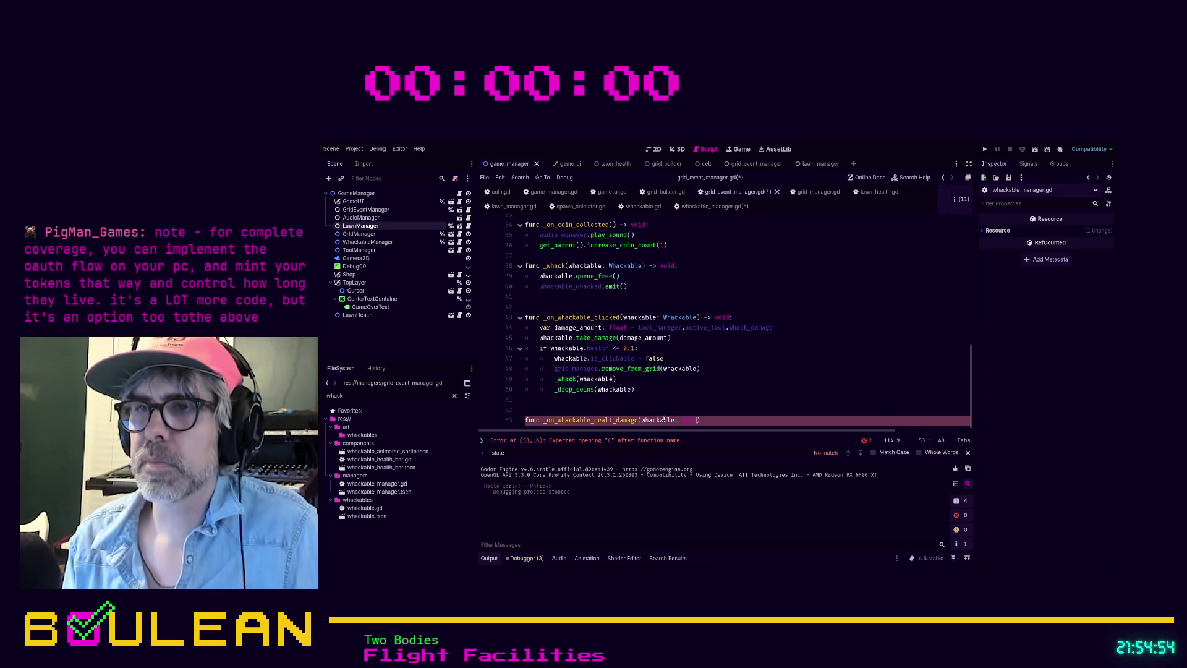
text(e) -> void:)
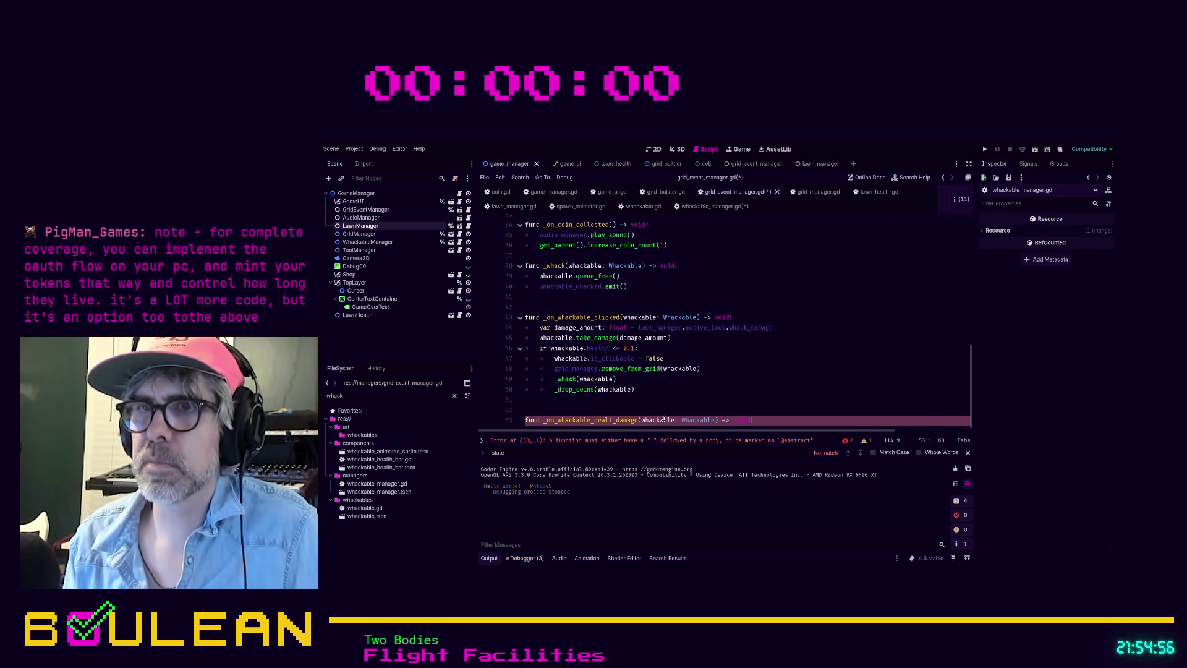
key(Return)
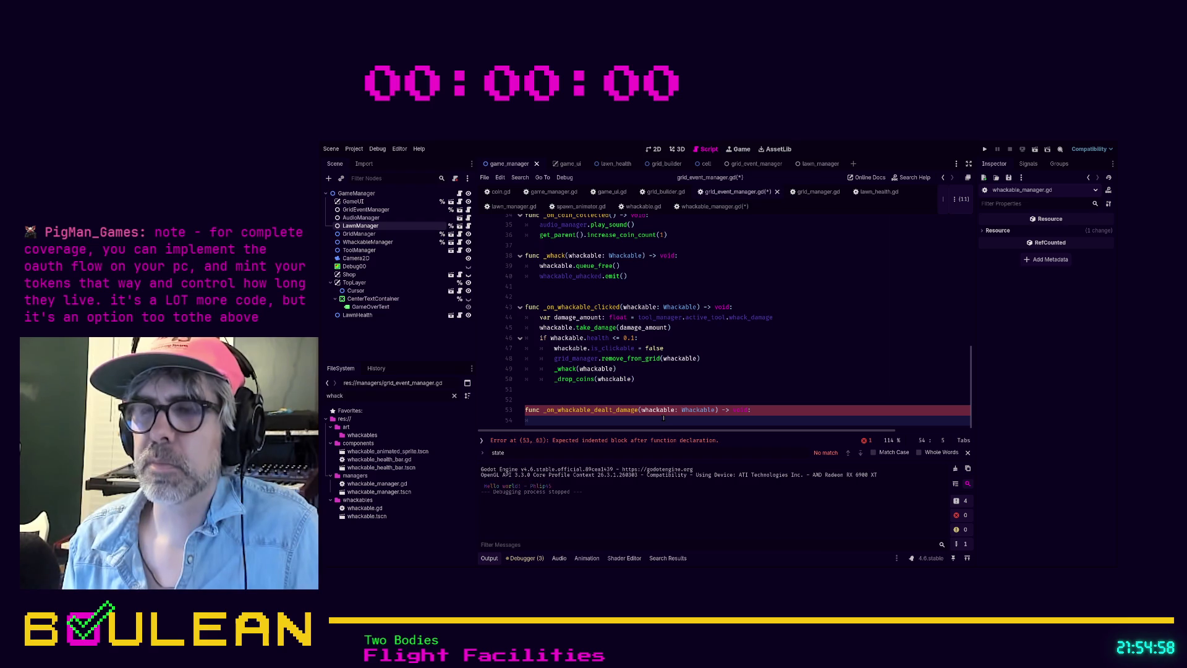
text(pass)
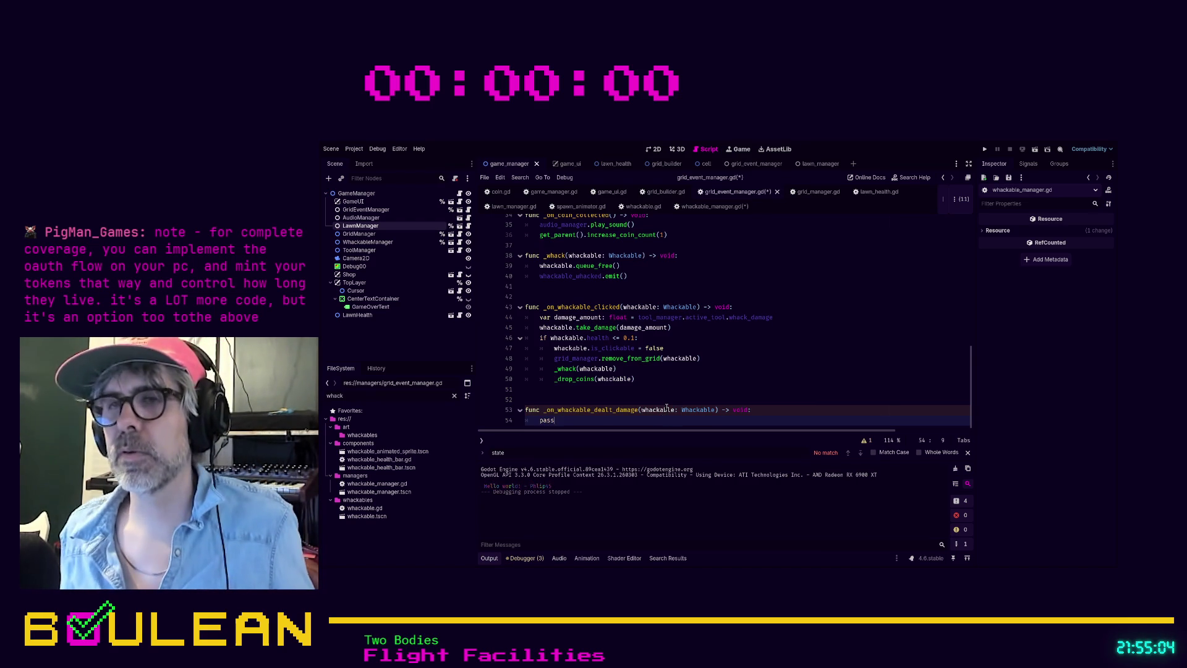
scroll(667, 408, up, 10)
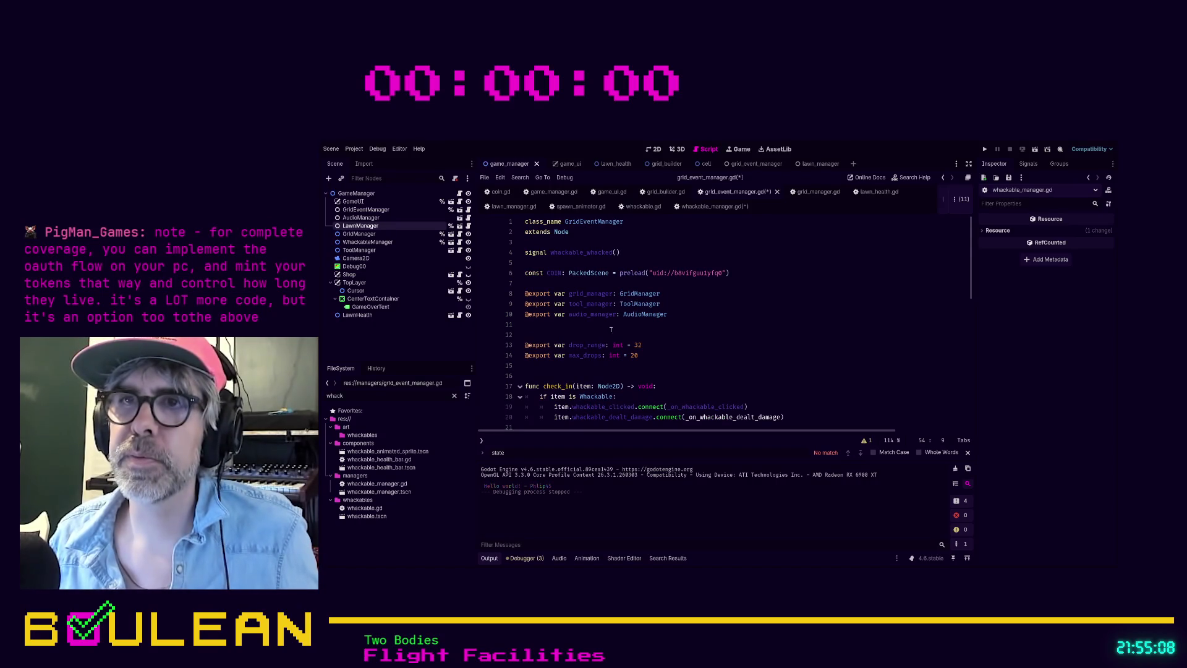
click(711, 324)
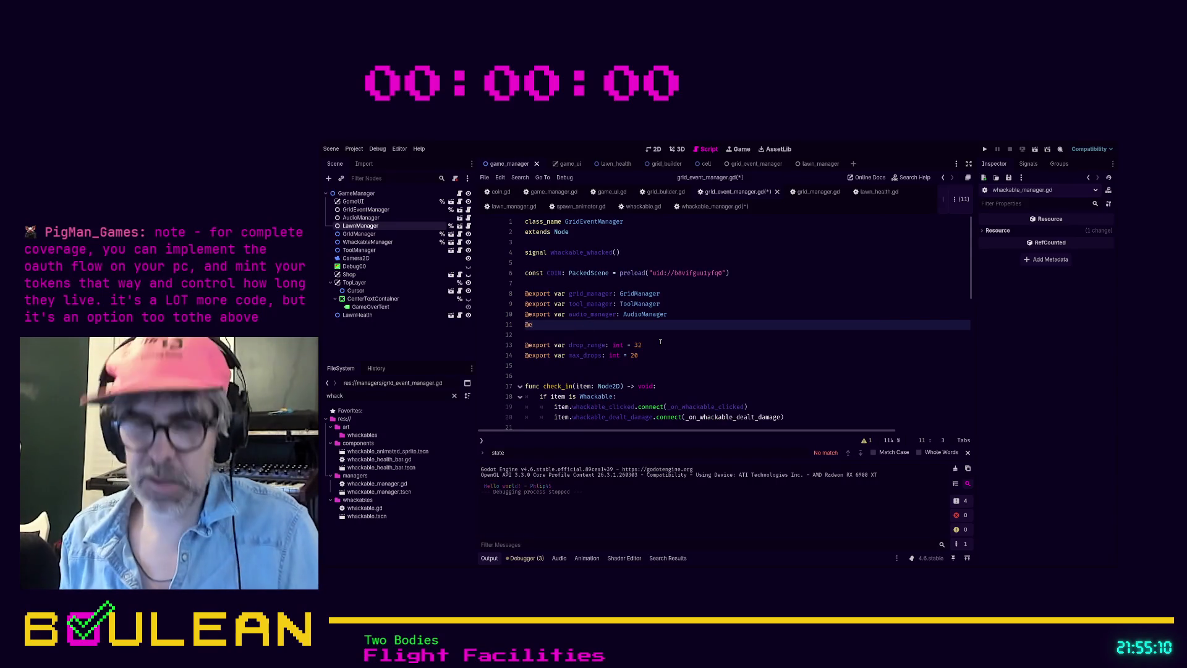
text(@ezx)
key(BackSpace)
key(BackSpace)
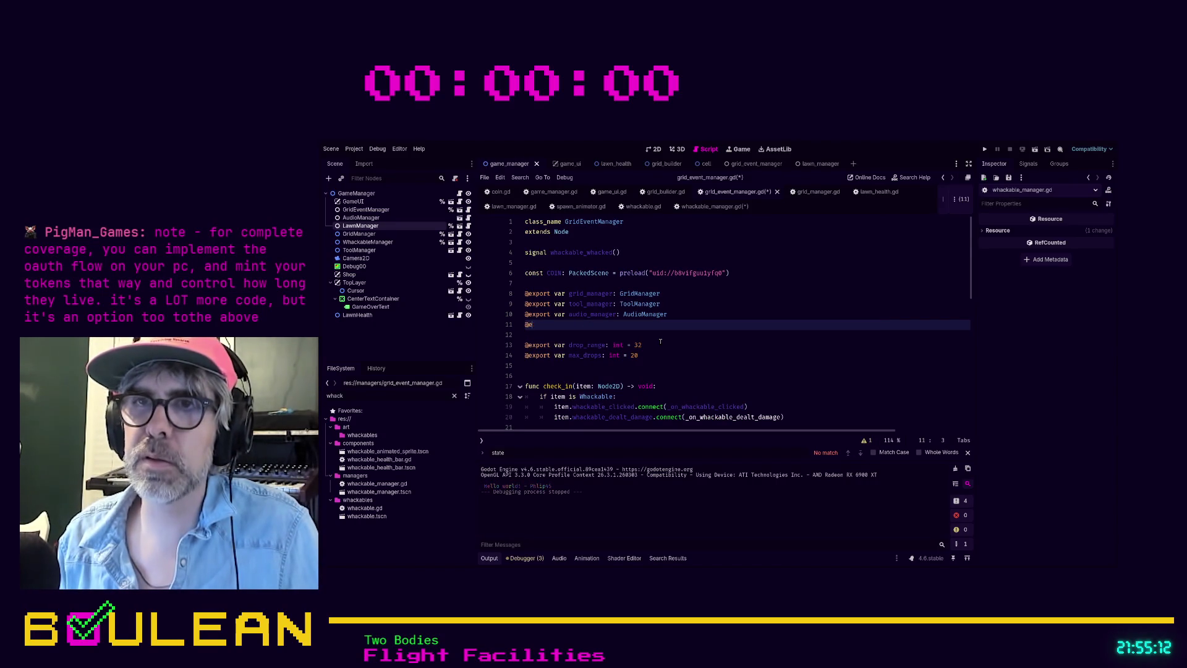
text(xport)
key(Return)
text(var )
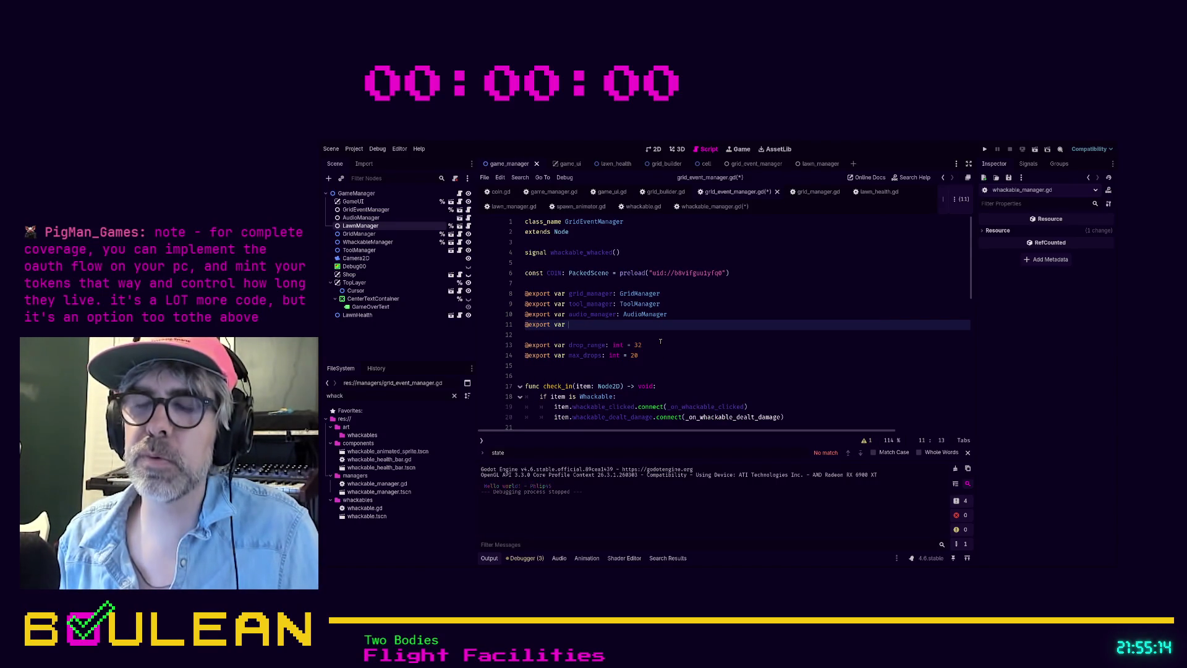
text(lawn_manager)
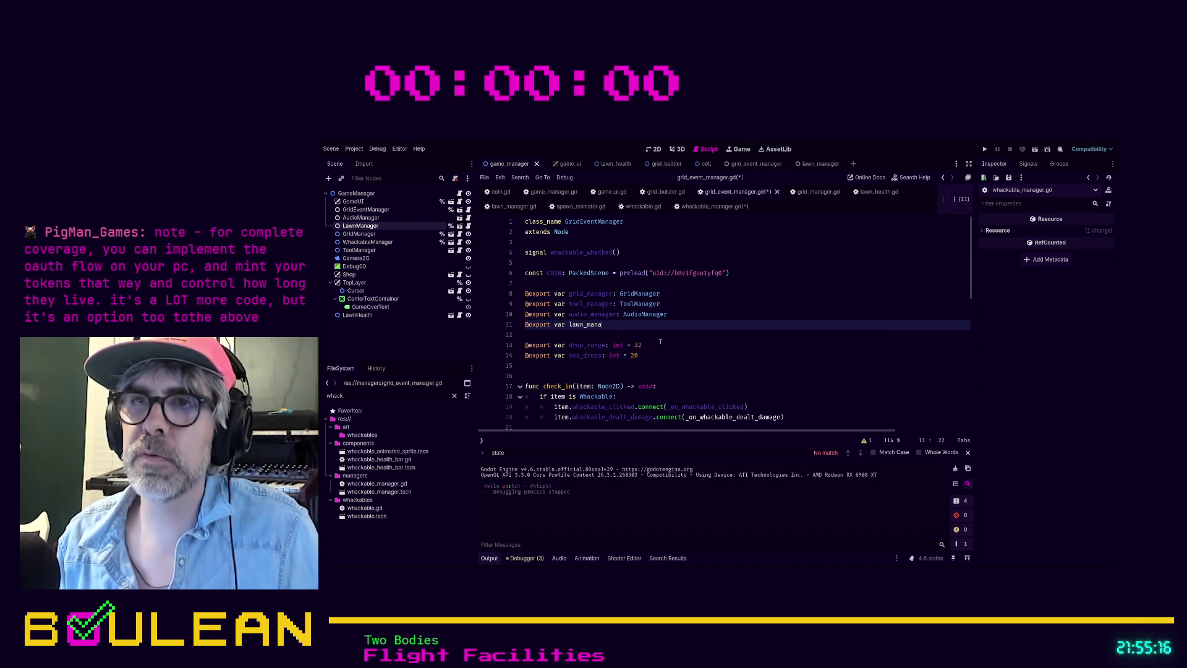
text(: LawnManager)
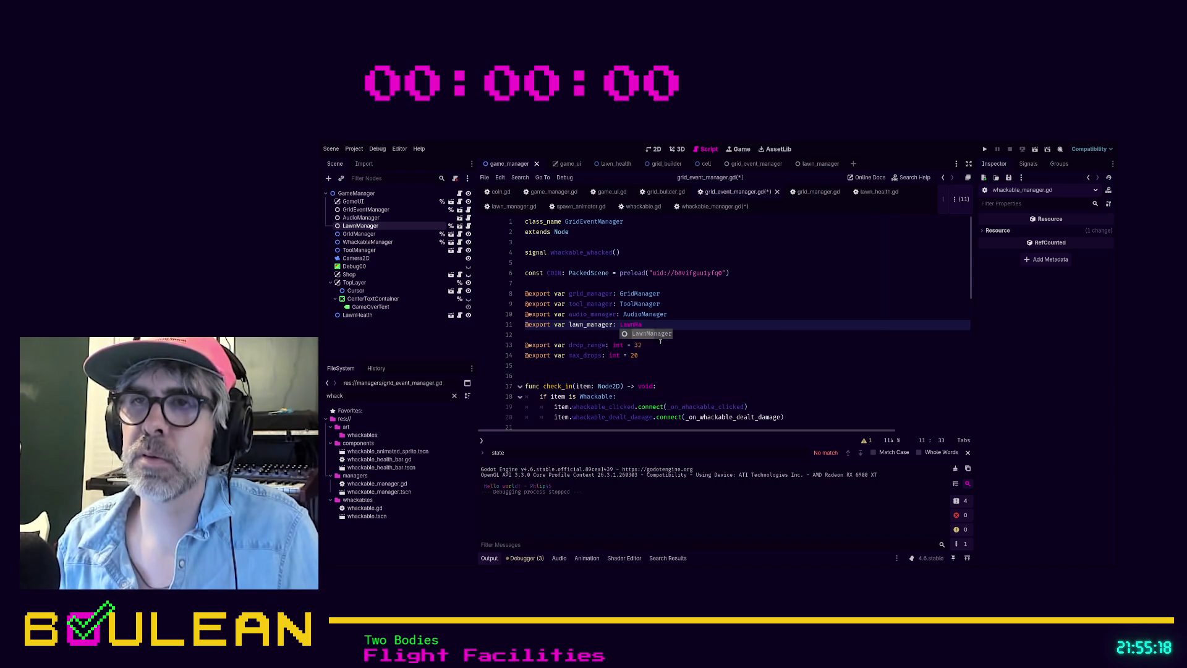
click(665, 333)
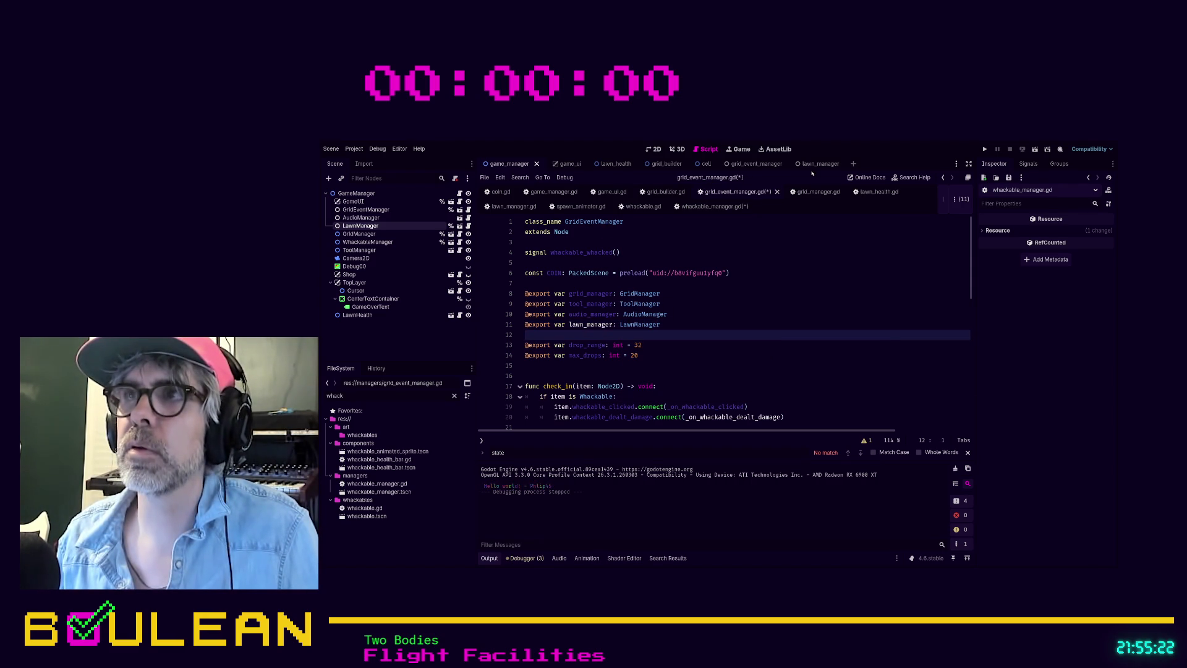
key(ctrl+s)
Step: Assign the LawnManager node to GridEventManager's Lawn Manager slot in game_manager and save the scene
click(459, 225)
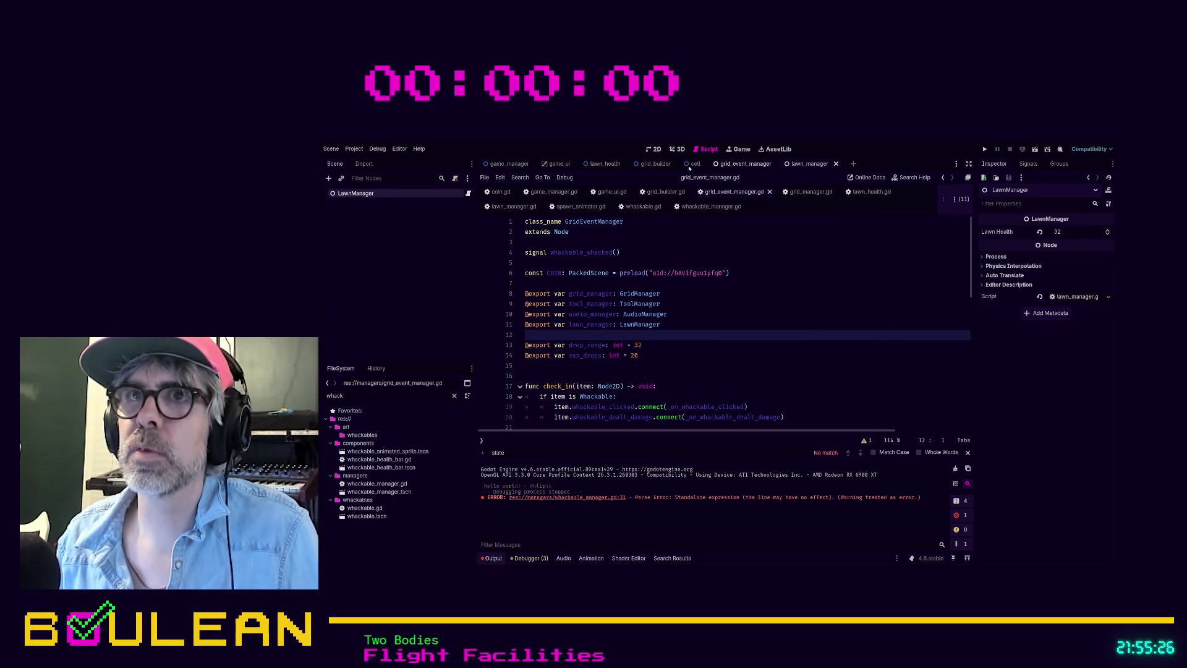
mouse_move(709, 168)
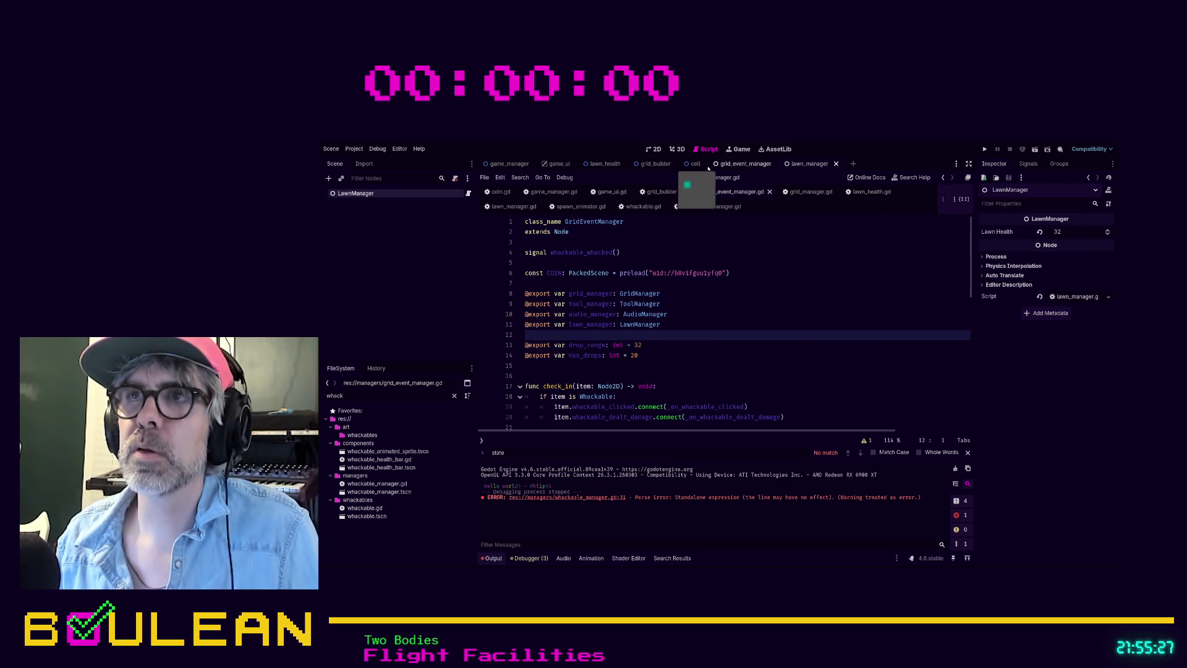
click(507, 163)
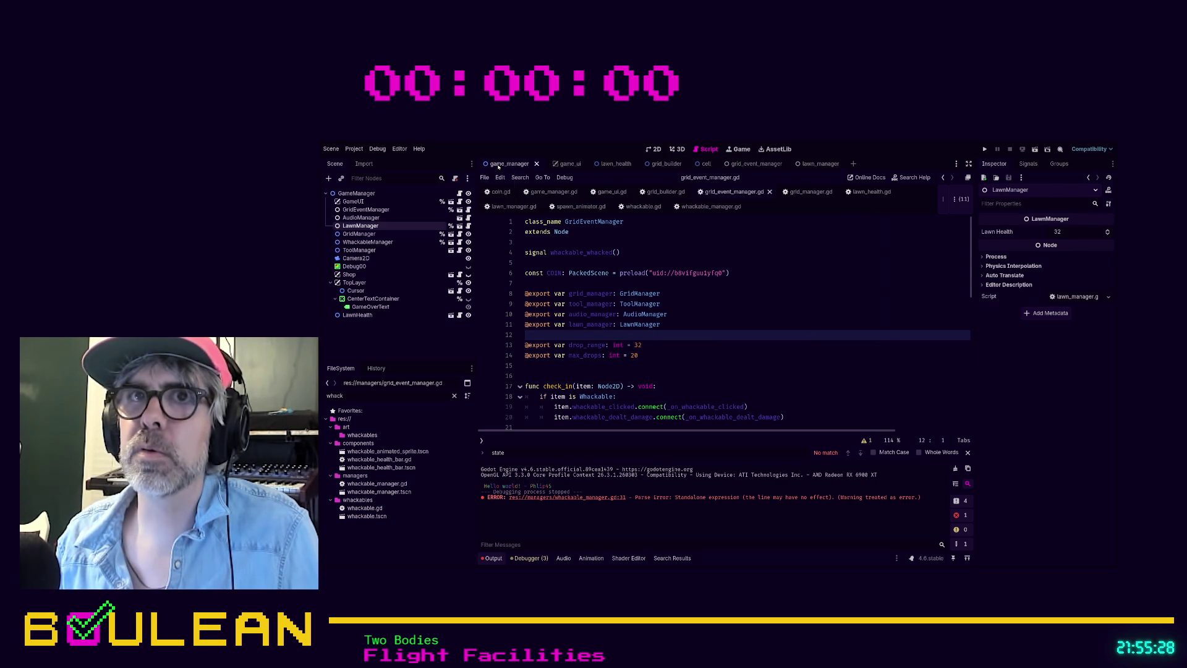
click(366, 209)
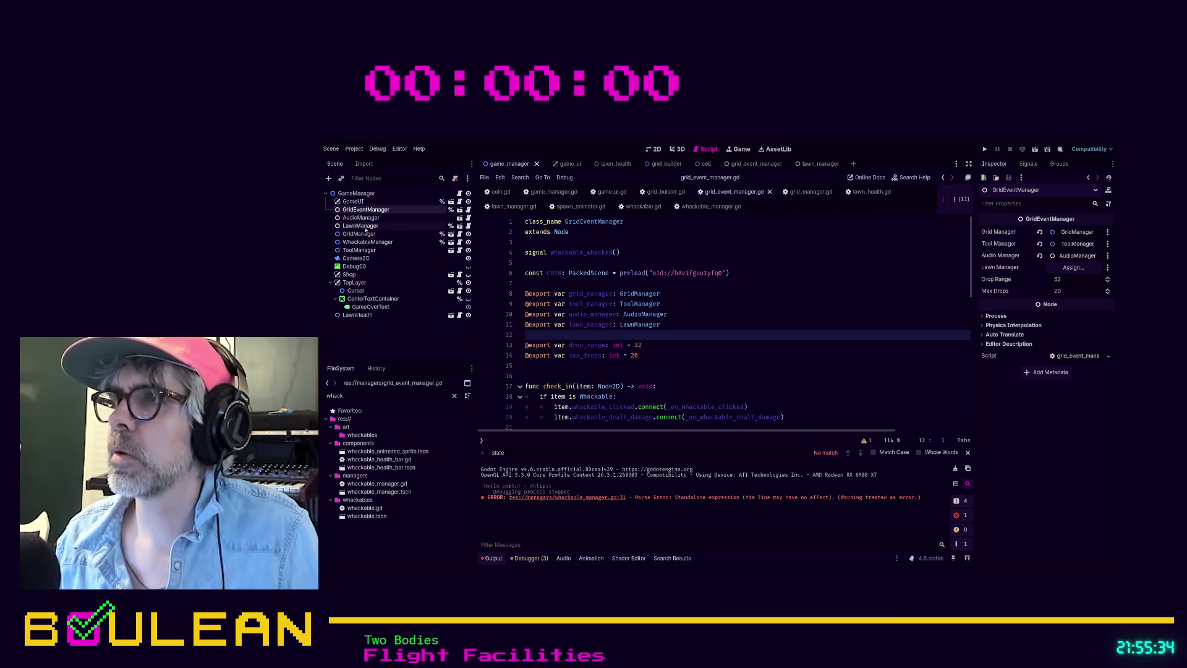
drag(366, 231, 1059, 268)
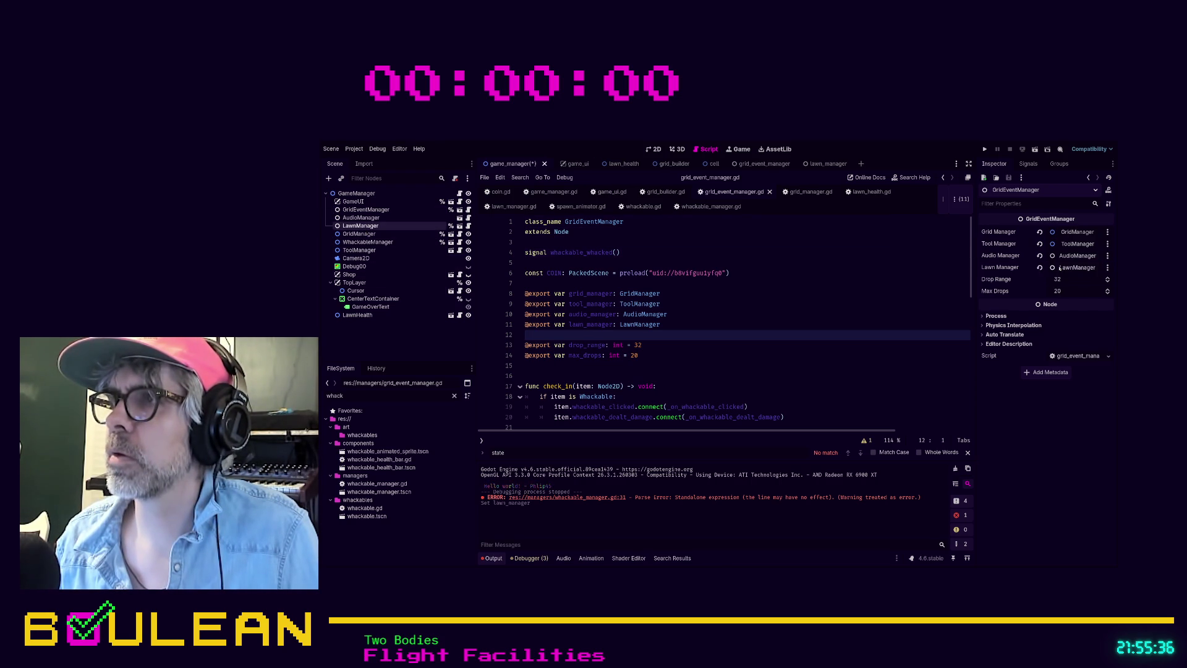
click(790, 312)
key(ctrl+s)
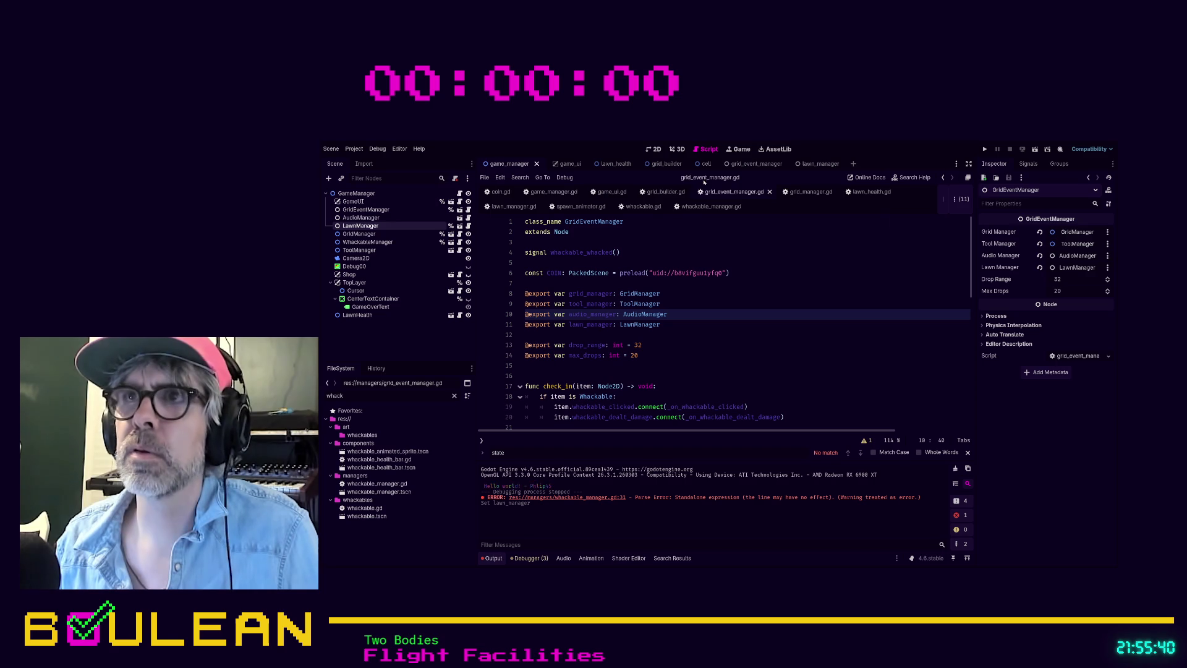
Step: Replace the handler's pass with a lawn_manager.decrease_lawn_health call
scroll(709, 326, down, 10)
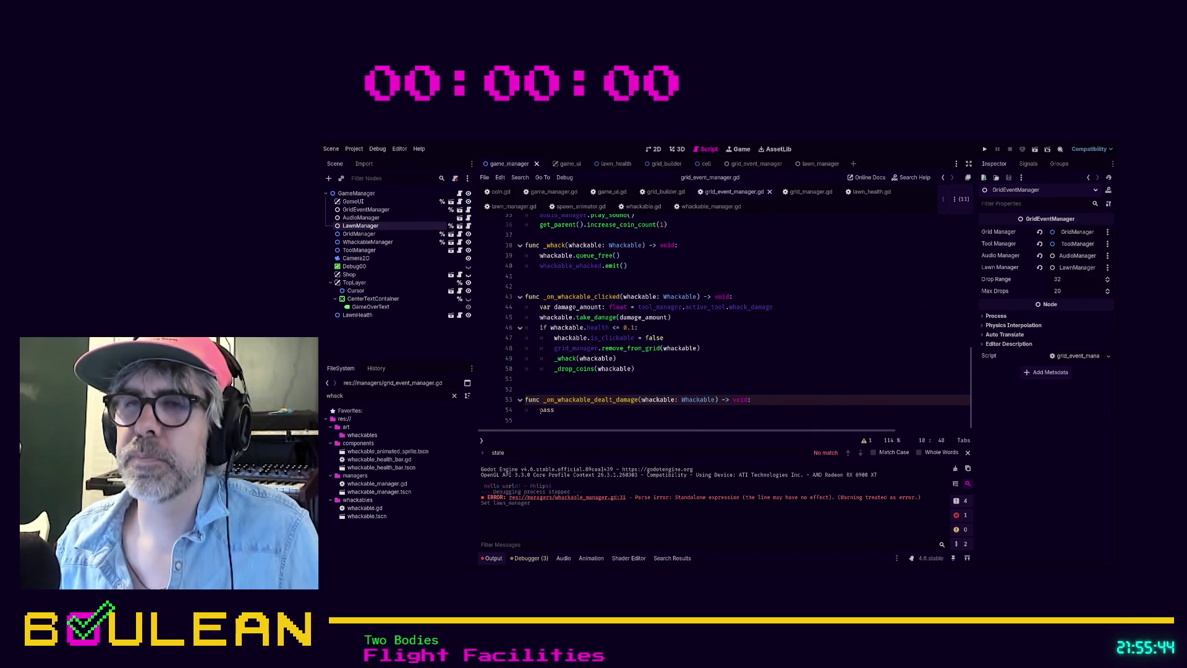
double_click(547, 410)
text(lawn)
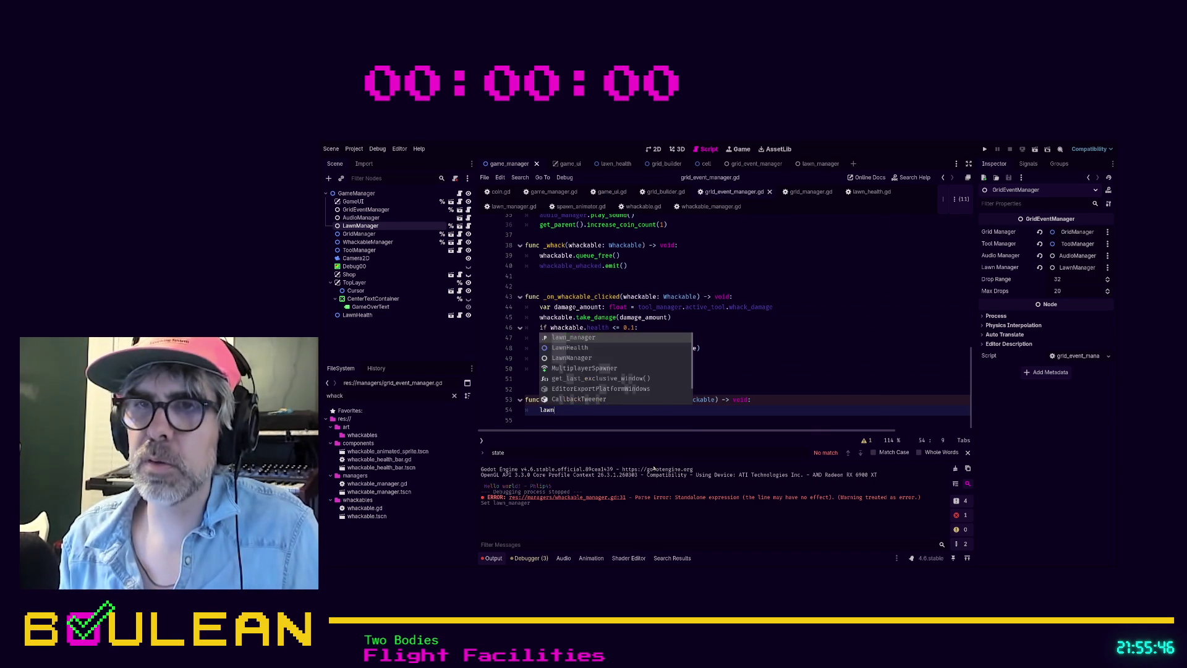
key(Return)
text(.)
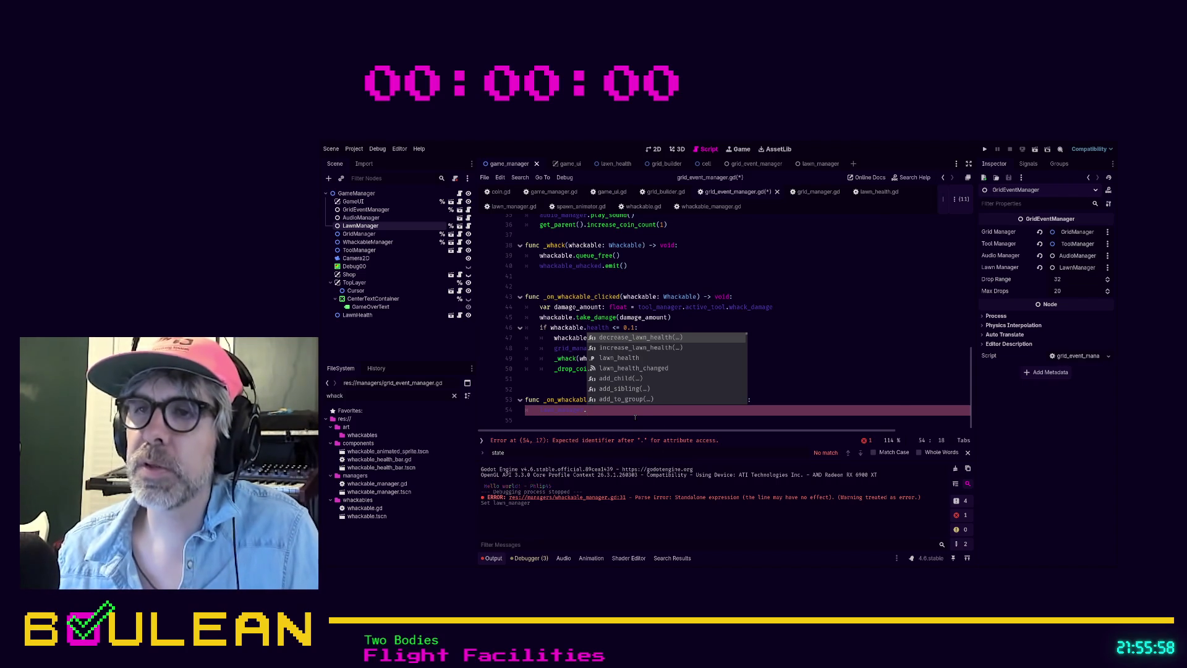
key(Return)
Step: Change the handler parameter to amount, pass amount to the call, save, and run the game
click(716, 399)
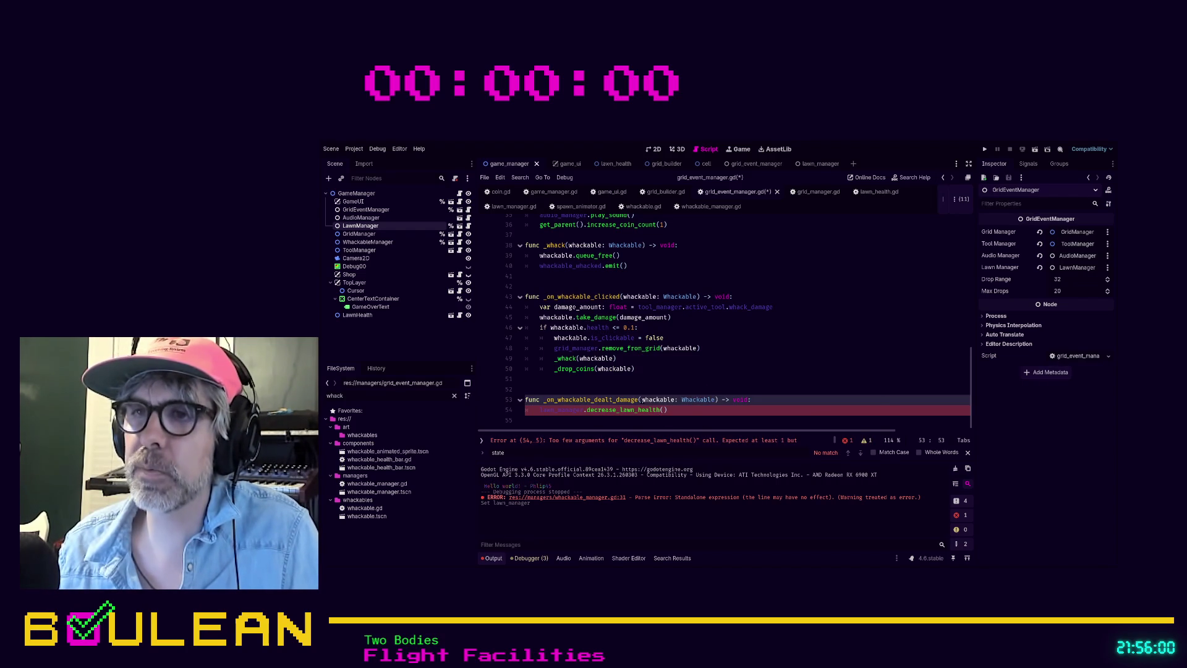
drag(716, 400, 642, 400)
text(amount: f)
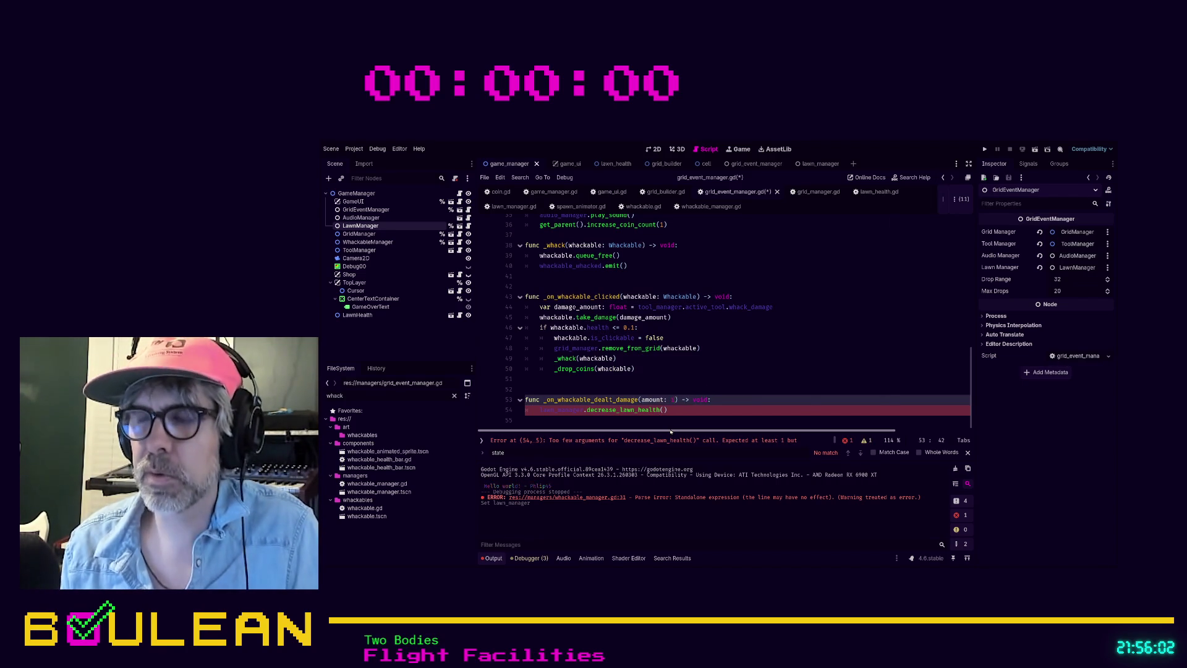
click(663, 417)
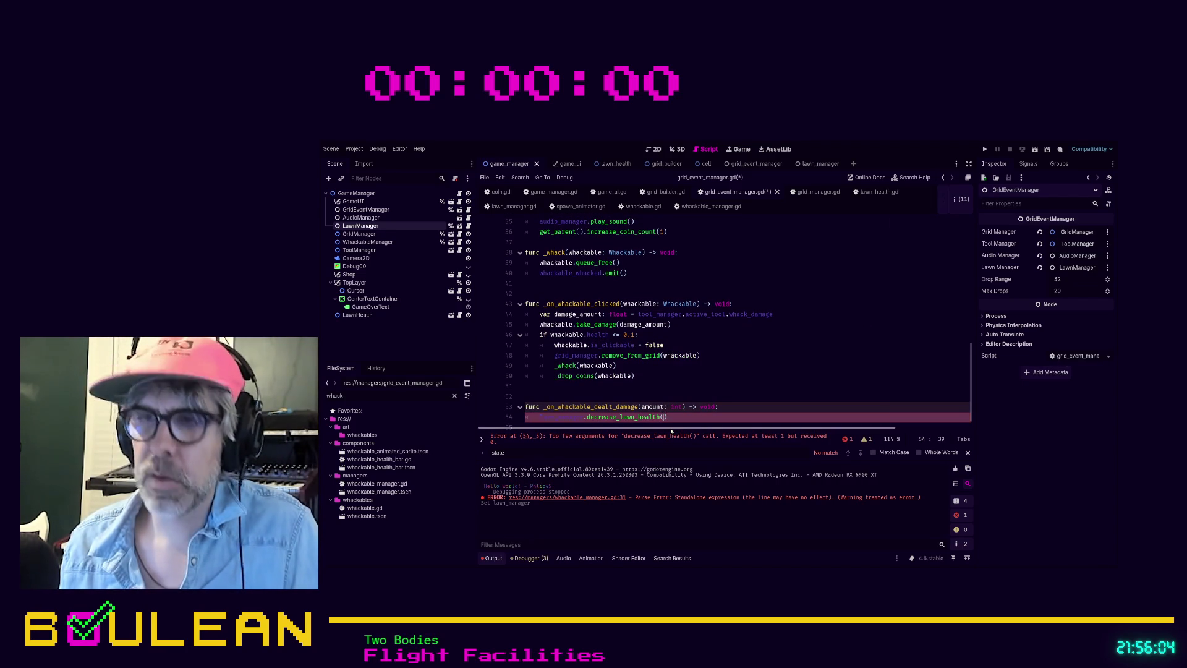
text(mount)
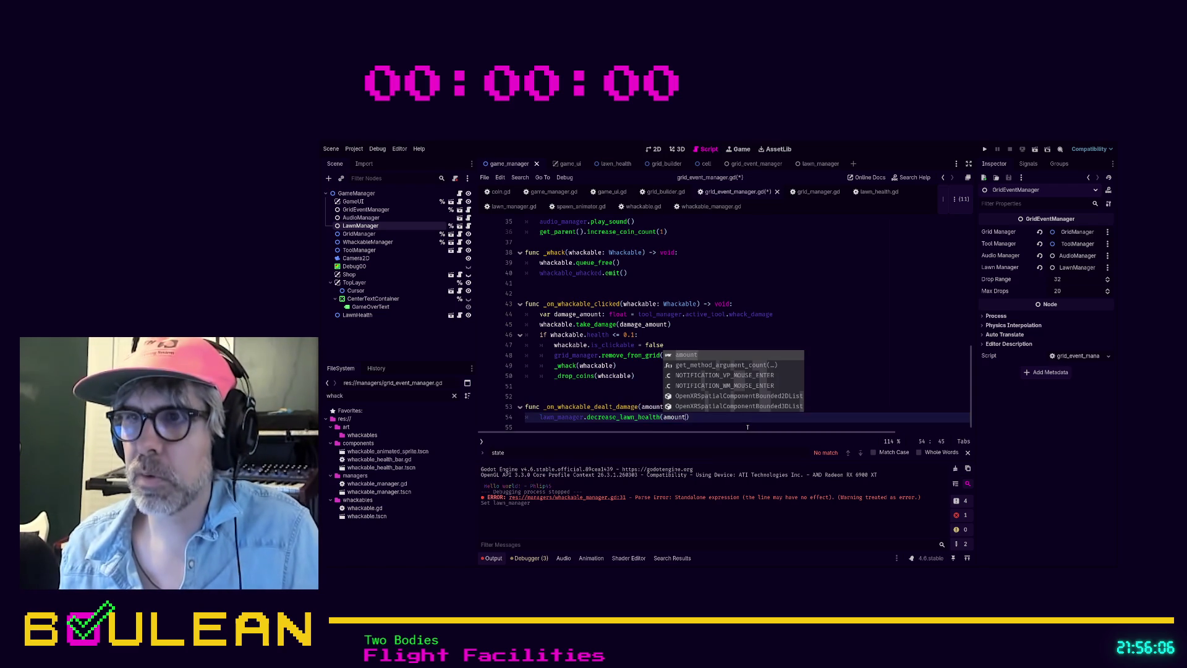
click(746, 424)
key(ctrl+s)
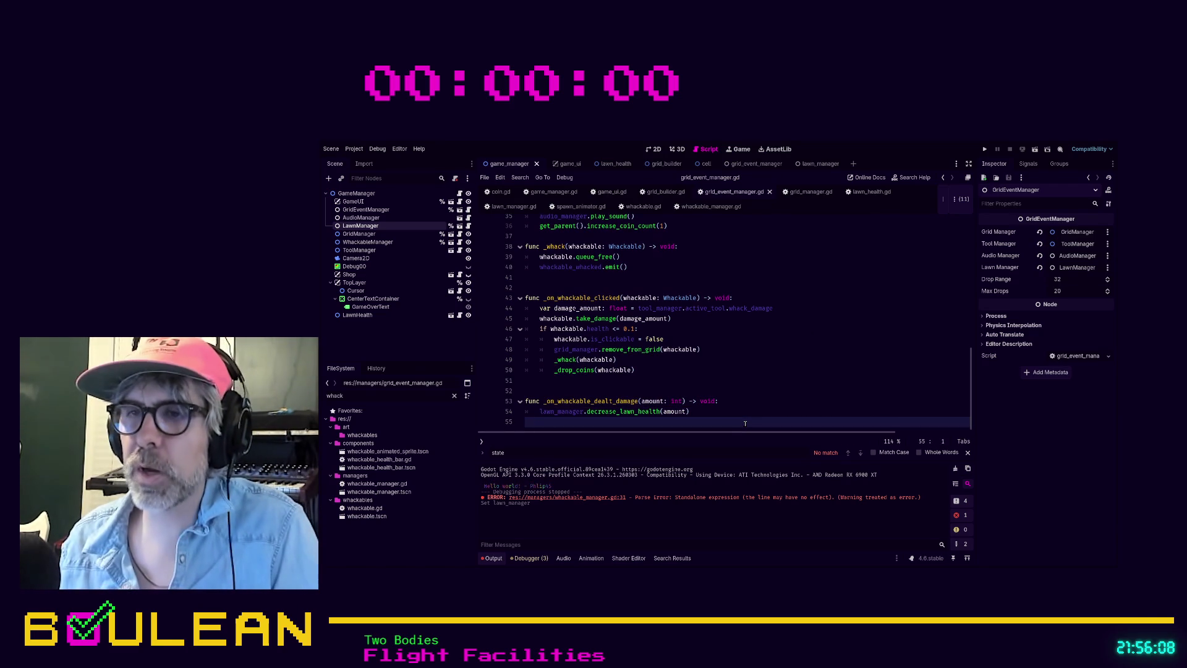
key(F5)
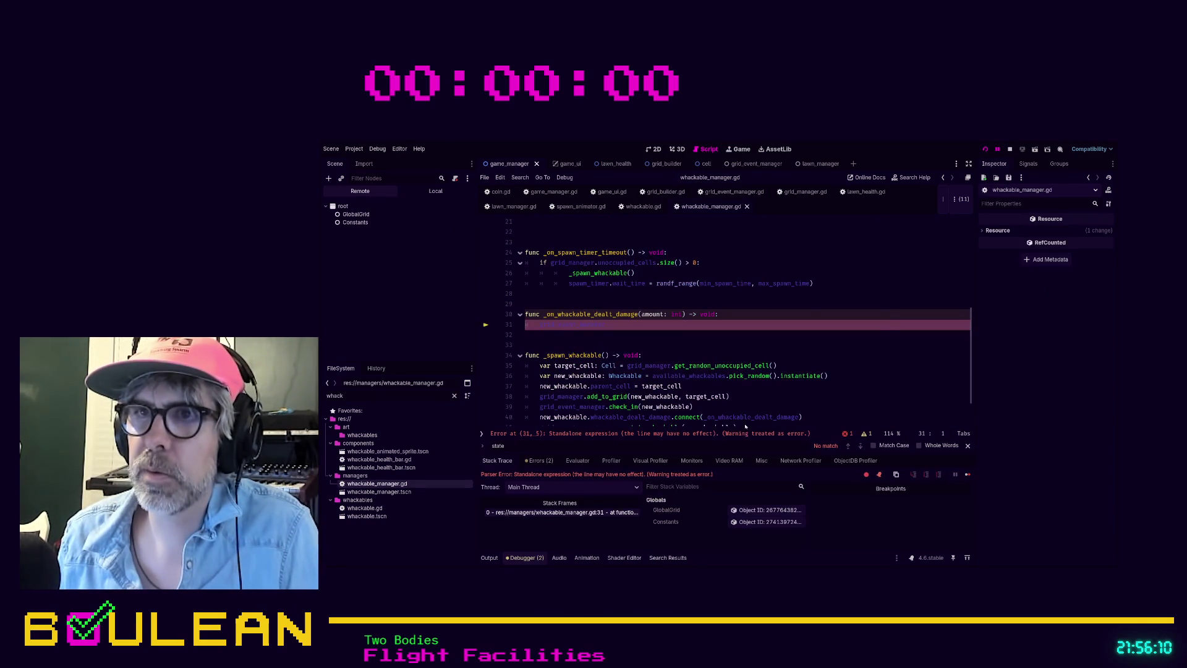
Step: Delete the stray dealt-damage handler and its connection line from whackable_manager.gd, saving after each
drag(646, 326, 525, 315)
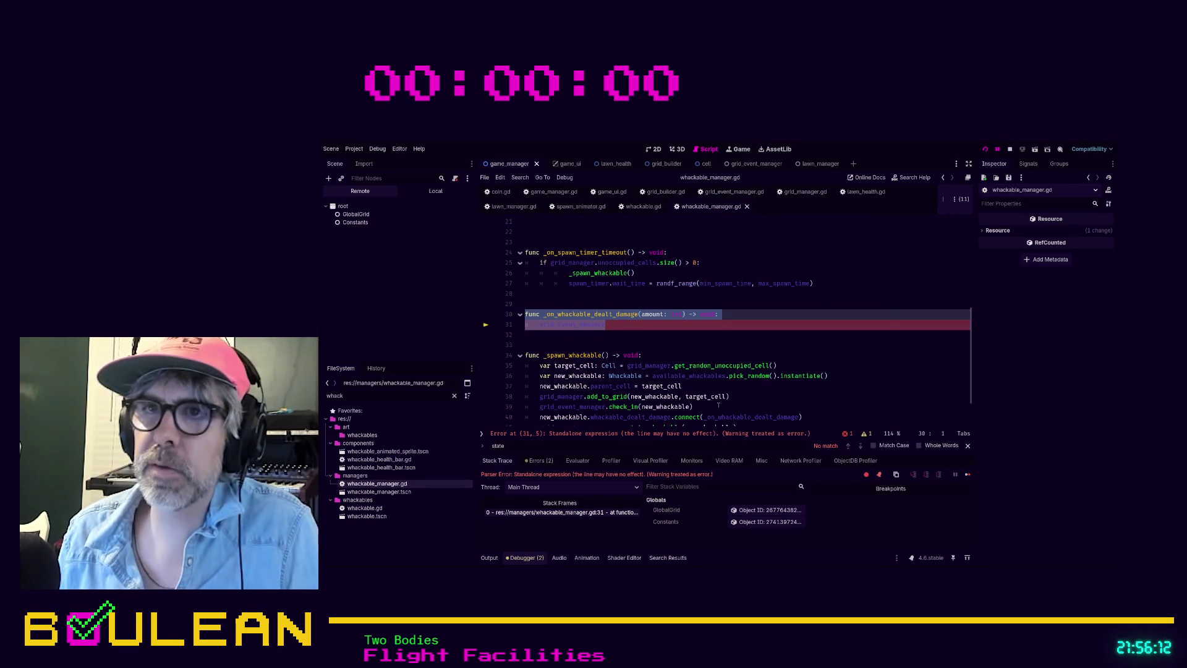
key(BackSpace)
key(BackSpace)
key(BackSpace)
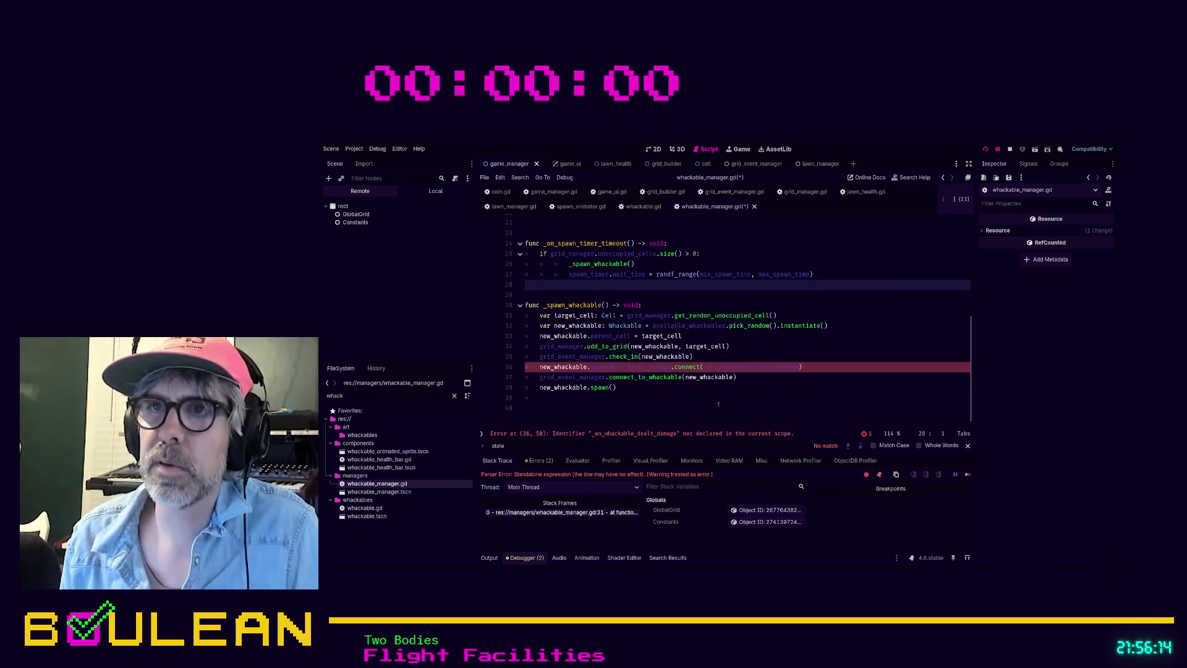
key(ctrl+s)
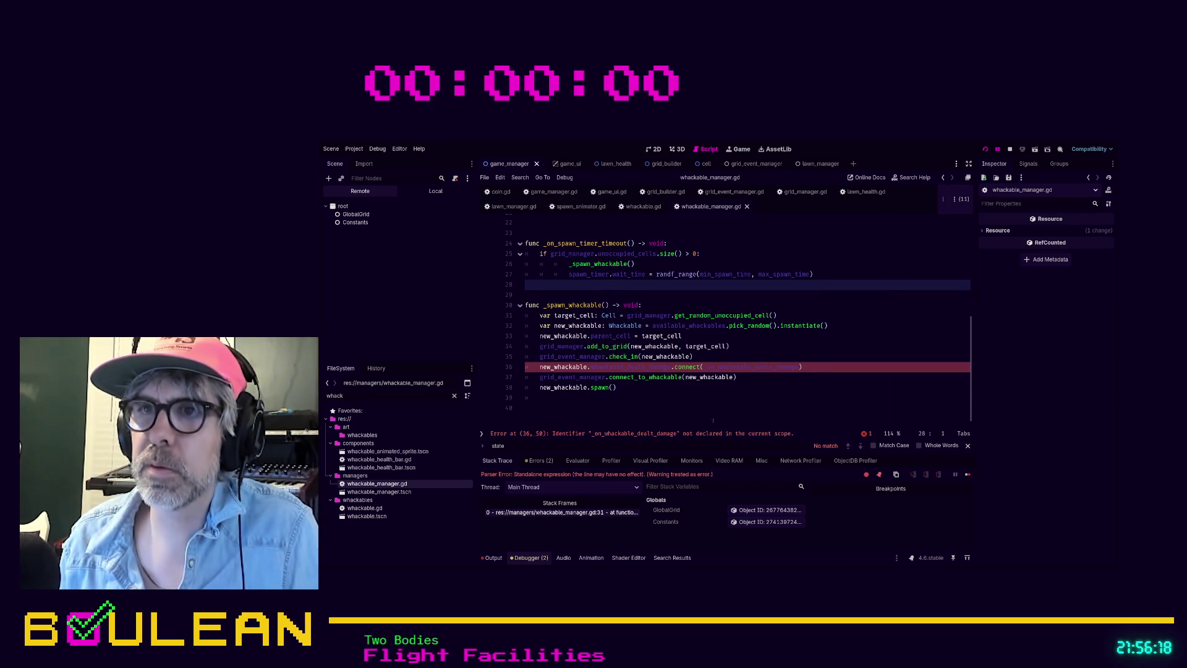
click(758, 357)
click(810, 367)
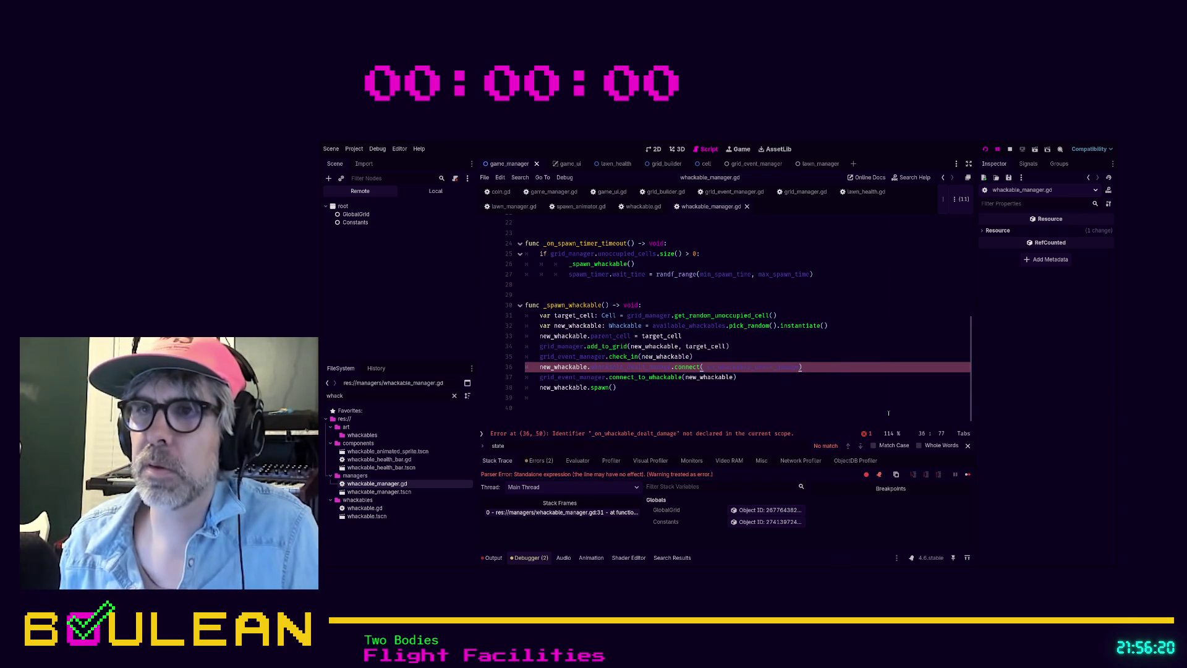
key(Left)
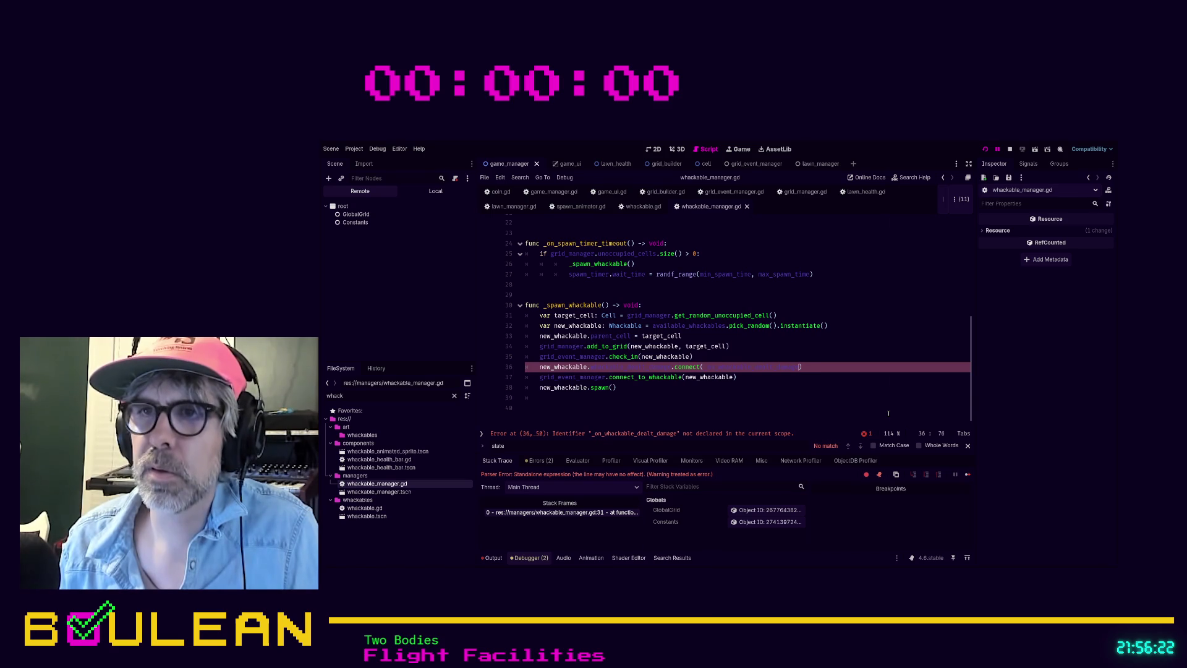
key(shift+Home)
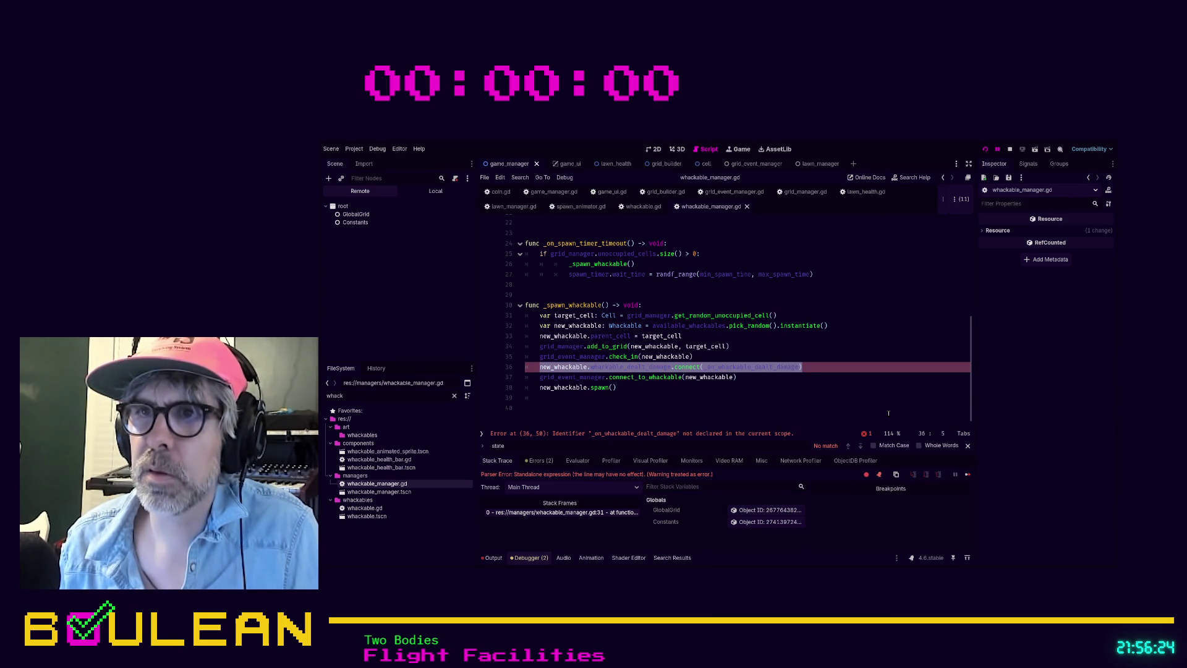
key(BackSpace)
key(BackSpace)
key(BackSpace)
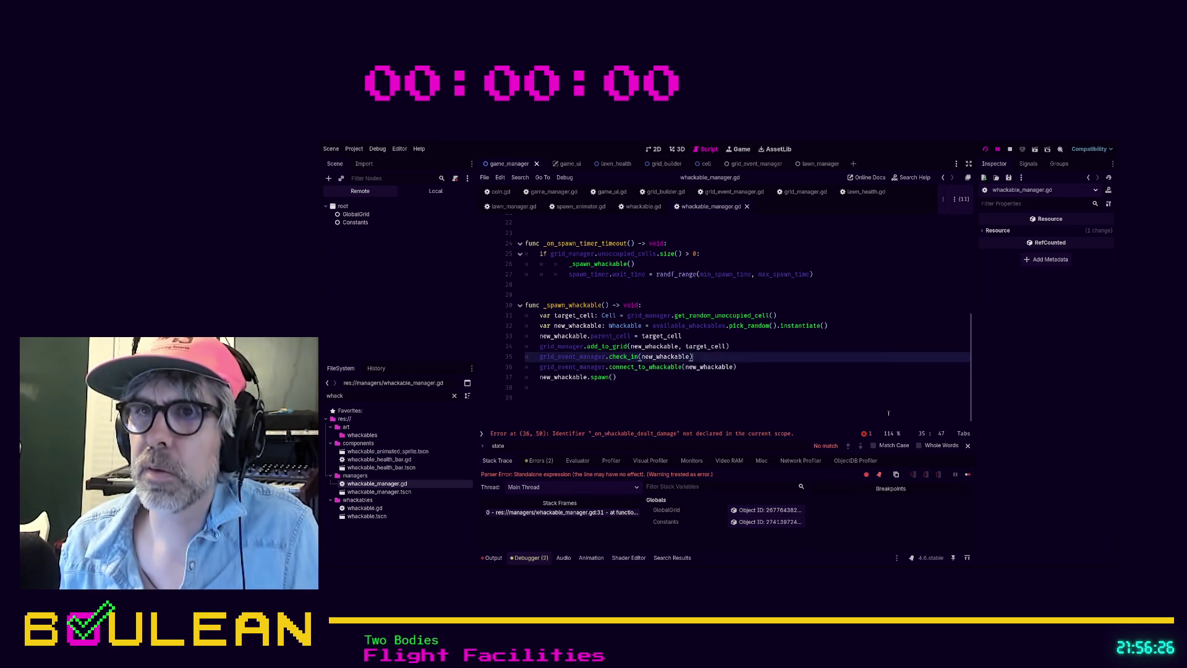
key(ctrl+s)
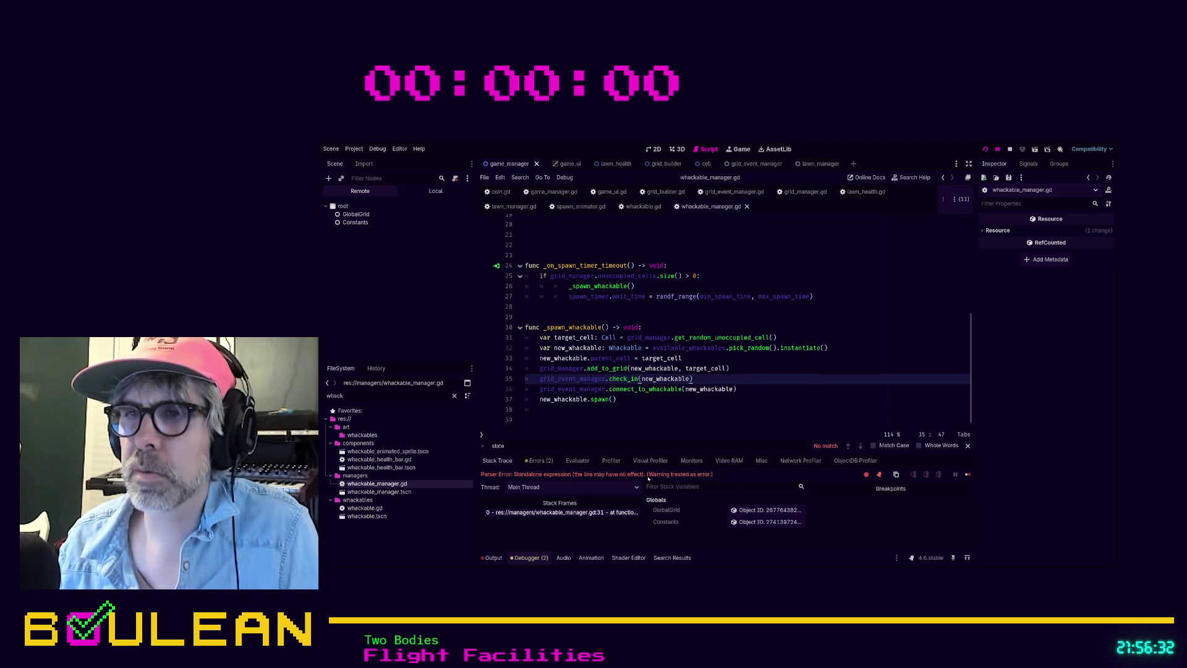
Step: Rerun the game, comment out the connect_to_whackable call, and stop debugging
click(705, 414)
key(F5)
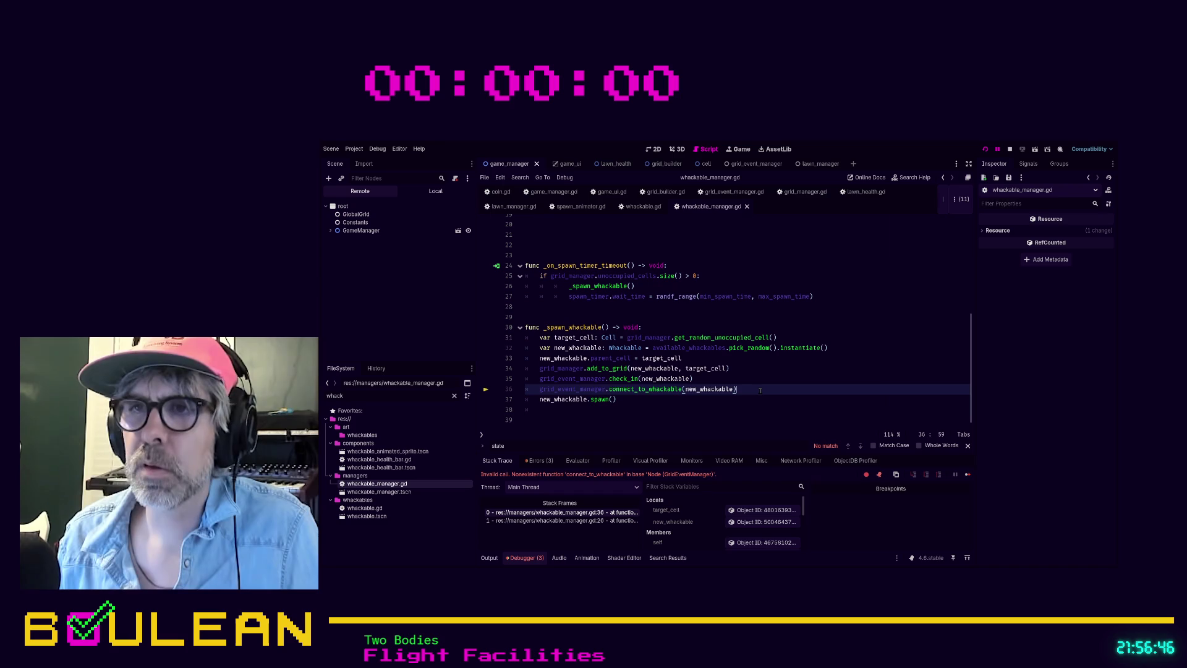
key(ctrl+k)
key(F8)
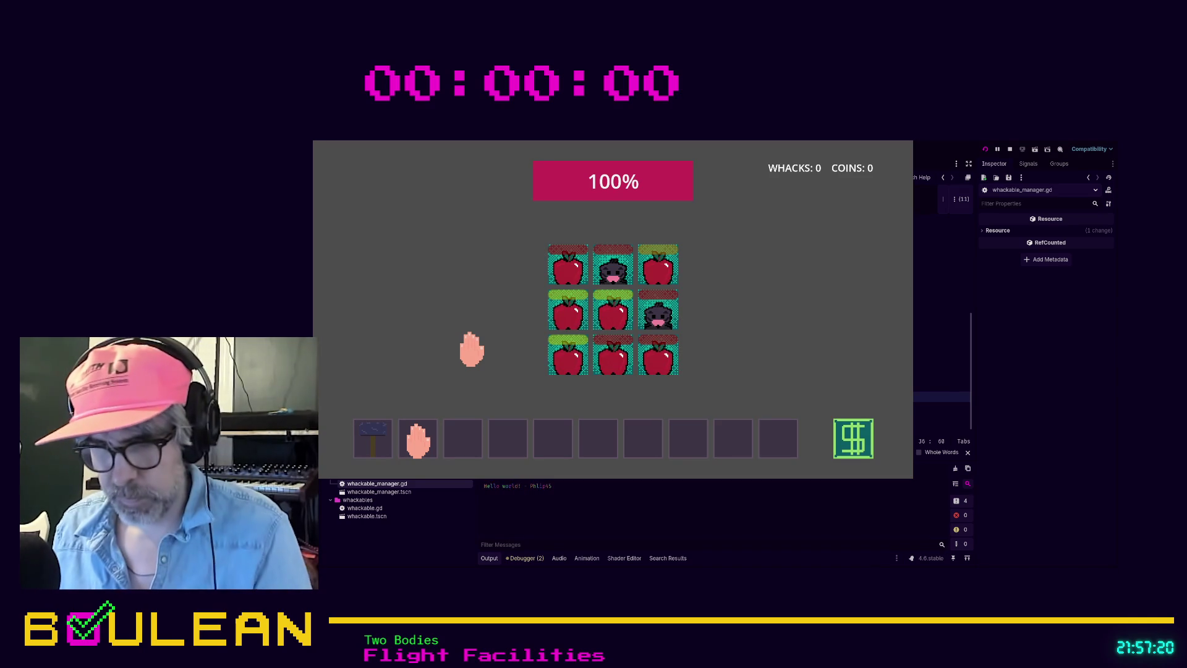
Step: Stop the running game with F8, returning to whackable_manager.gd
key(F8)
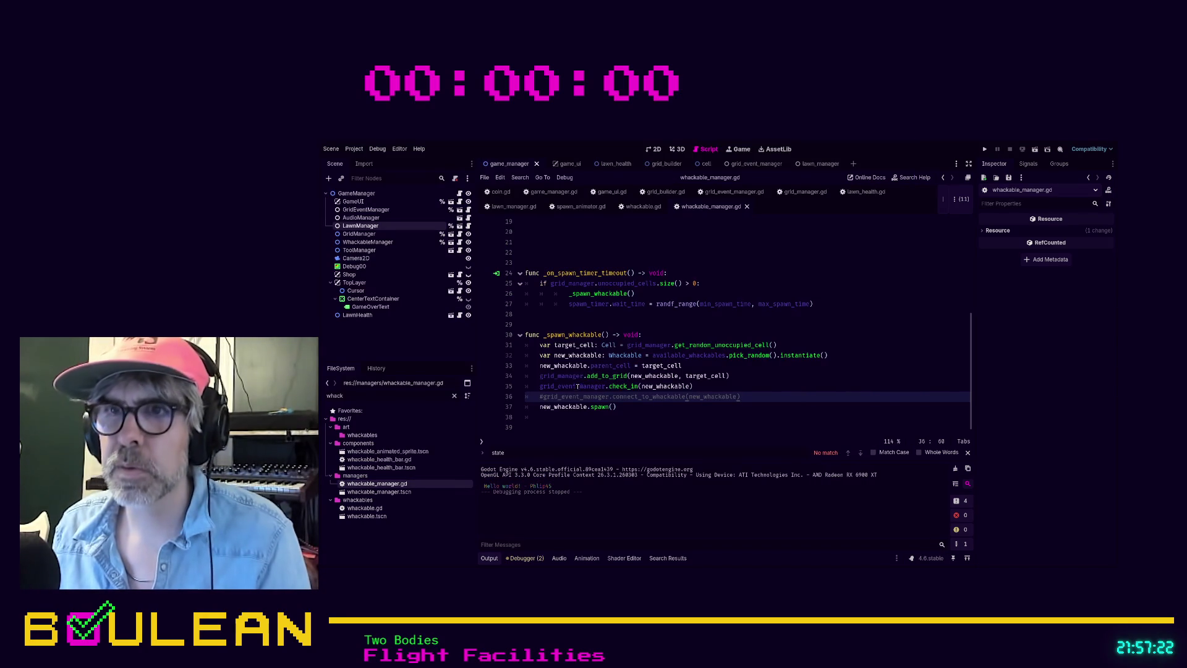
Step: Delete the stray 'game' text on line 55 of grid_event_manager.gd
click(727, 195)
scroll(682, 311, down, 1)
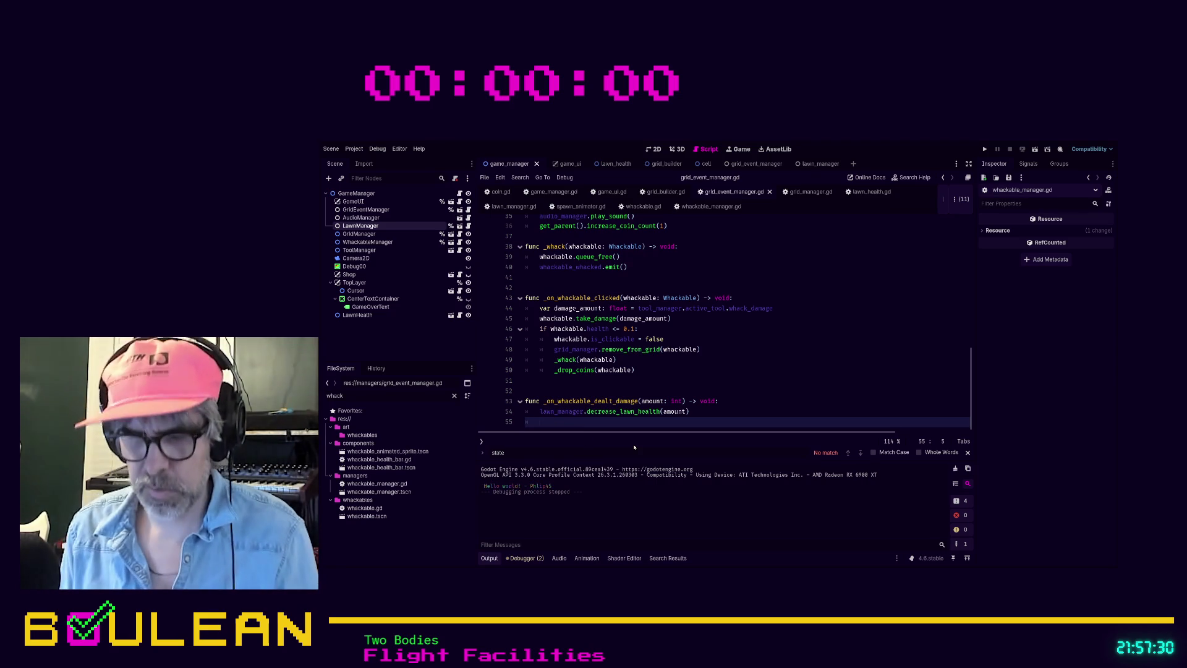
key(ctrl+space)
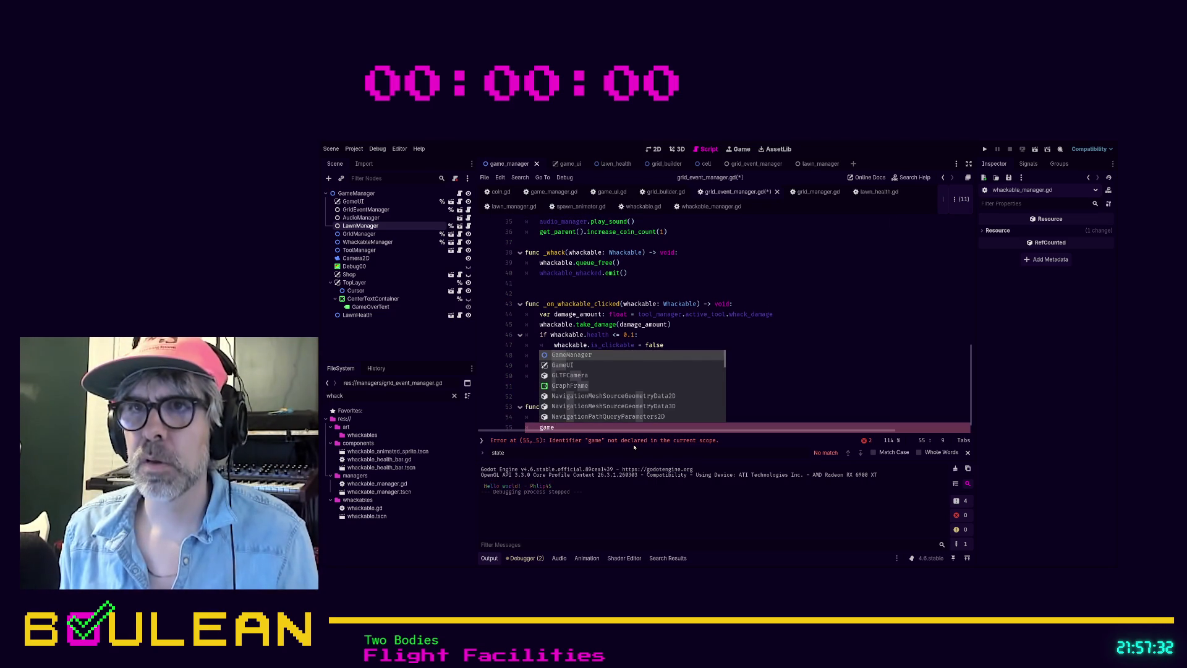
key(BackSpace)
key(BackSpace)
key(BackSpace)
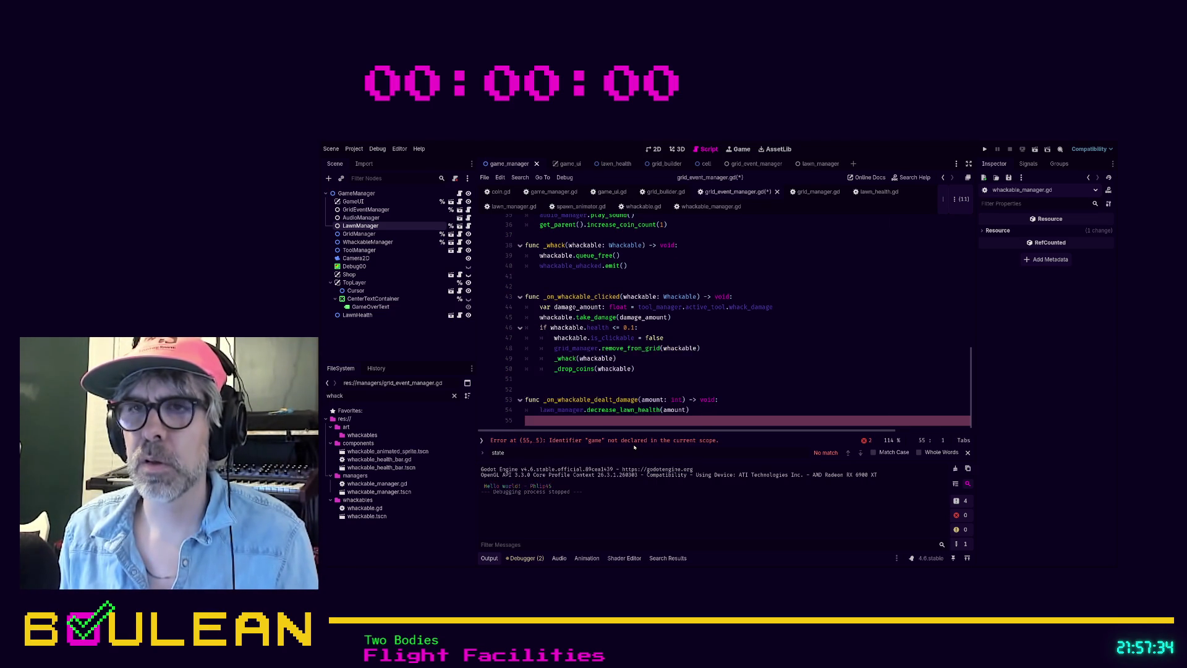
scroll(693, 282, up, 8)
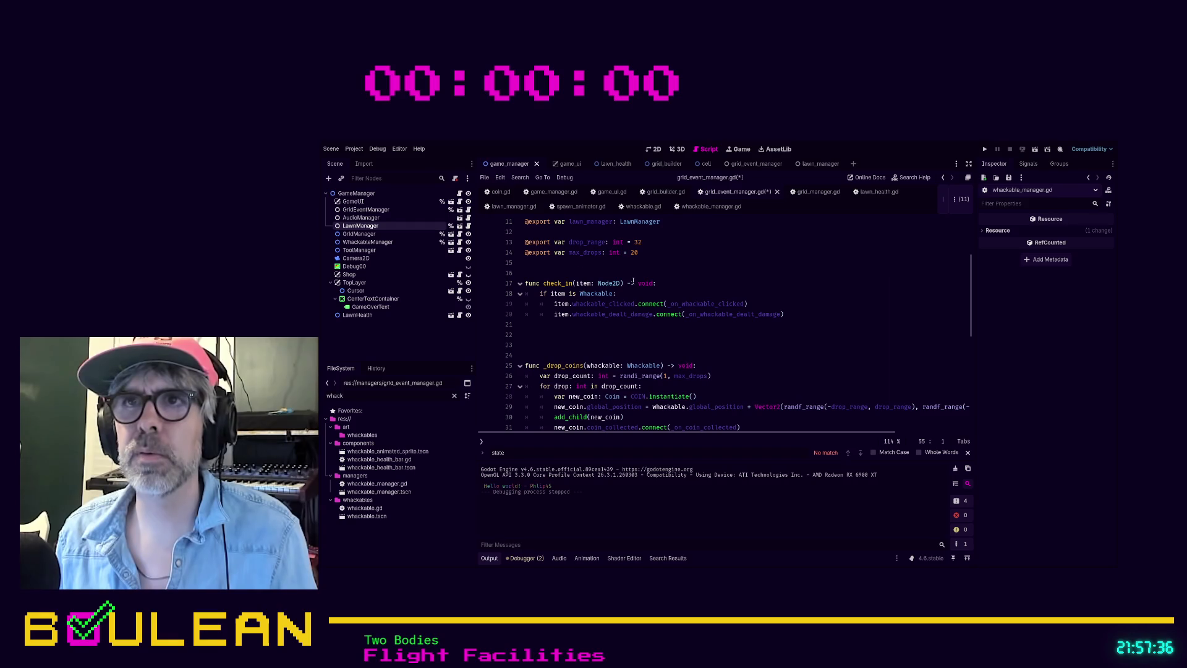
click(618, 262)
scroll(587, 297, up, 3)
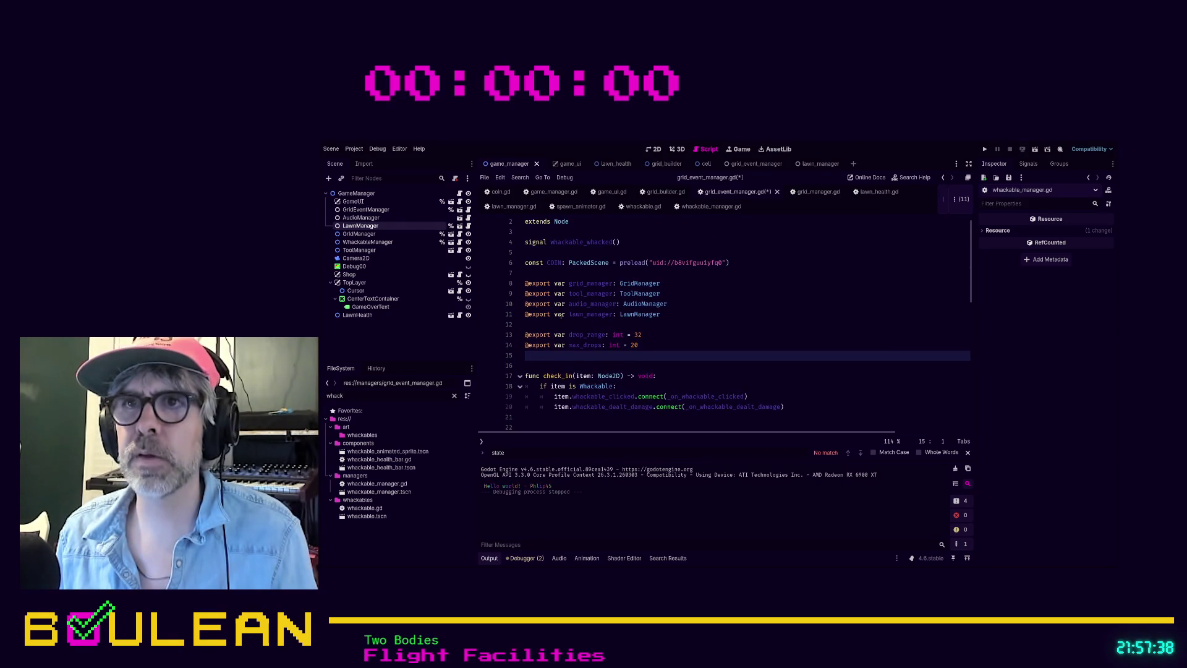
click(559, 326)
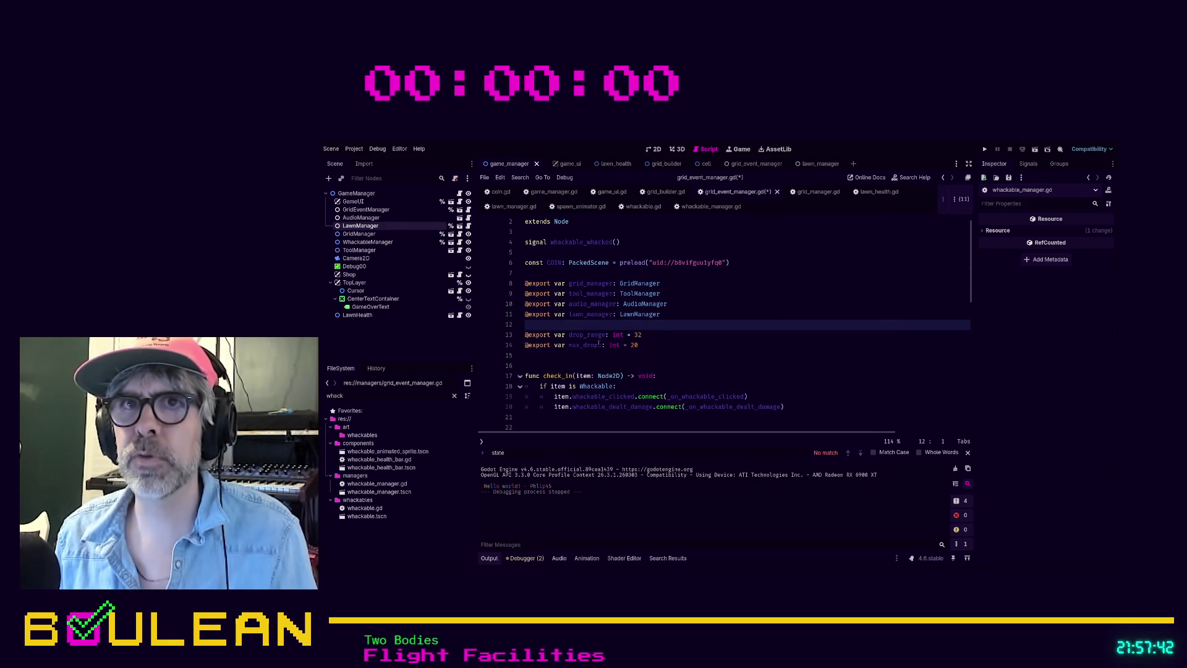
key(Return)
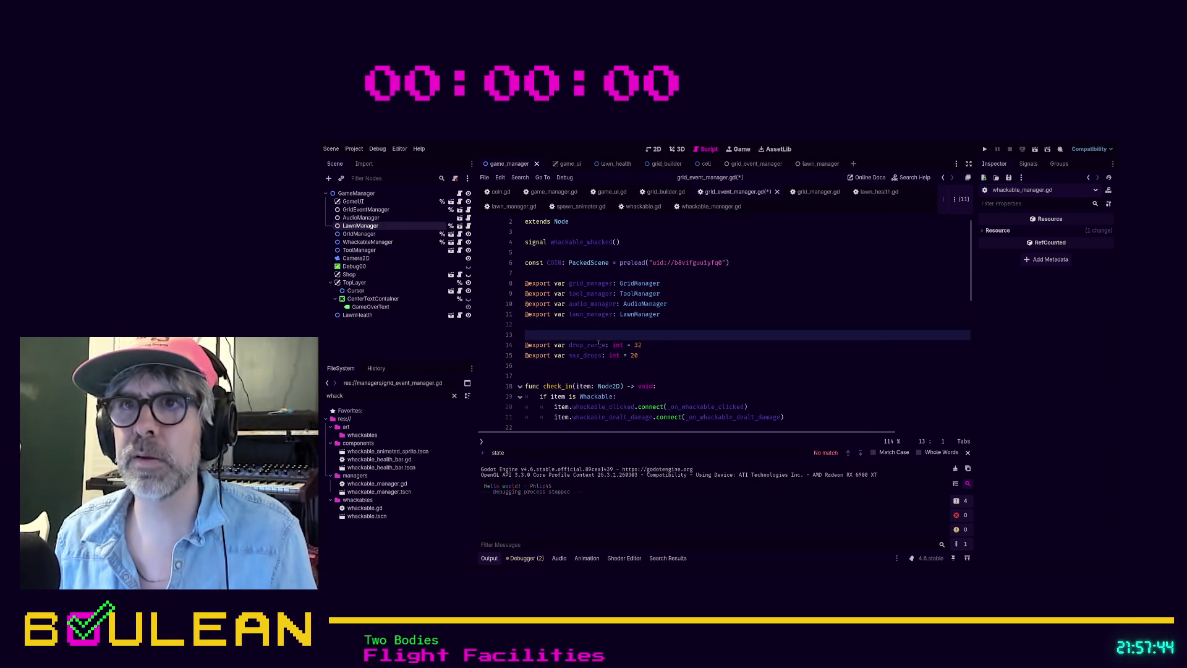
key(Up)
text(@export )
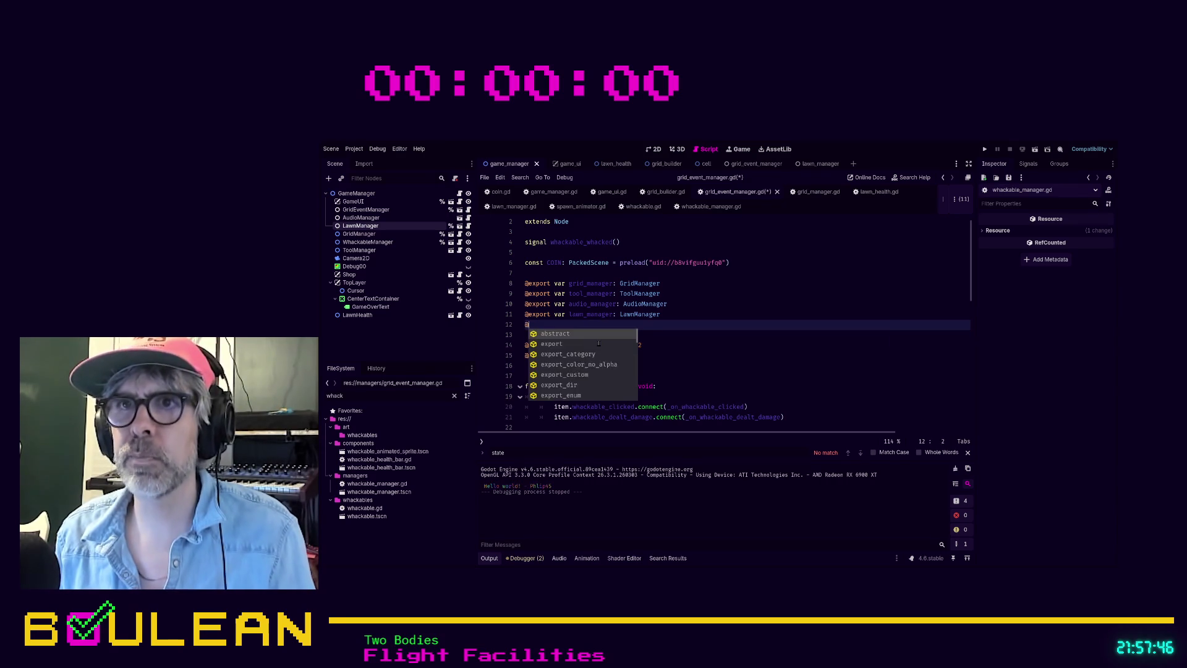
text(var game)
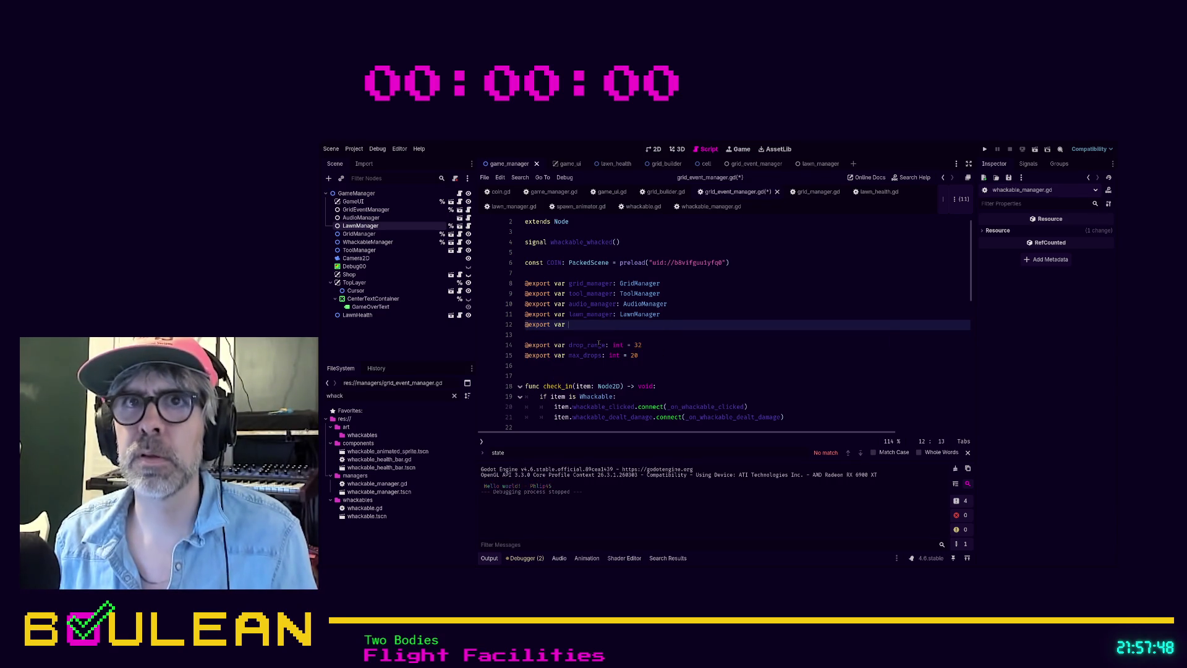
text(_ui:)
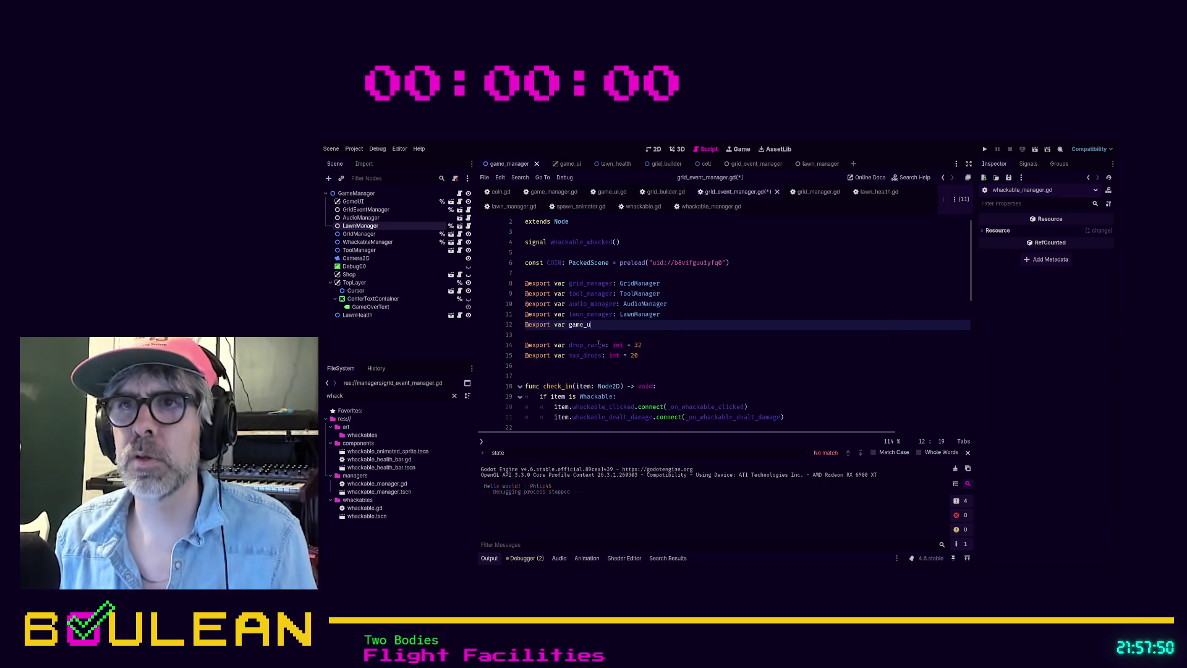
text( Game)
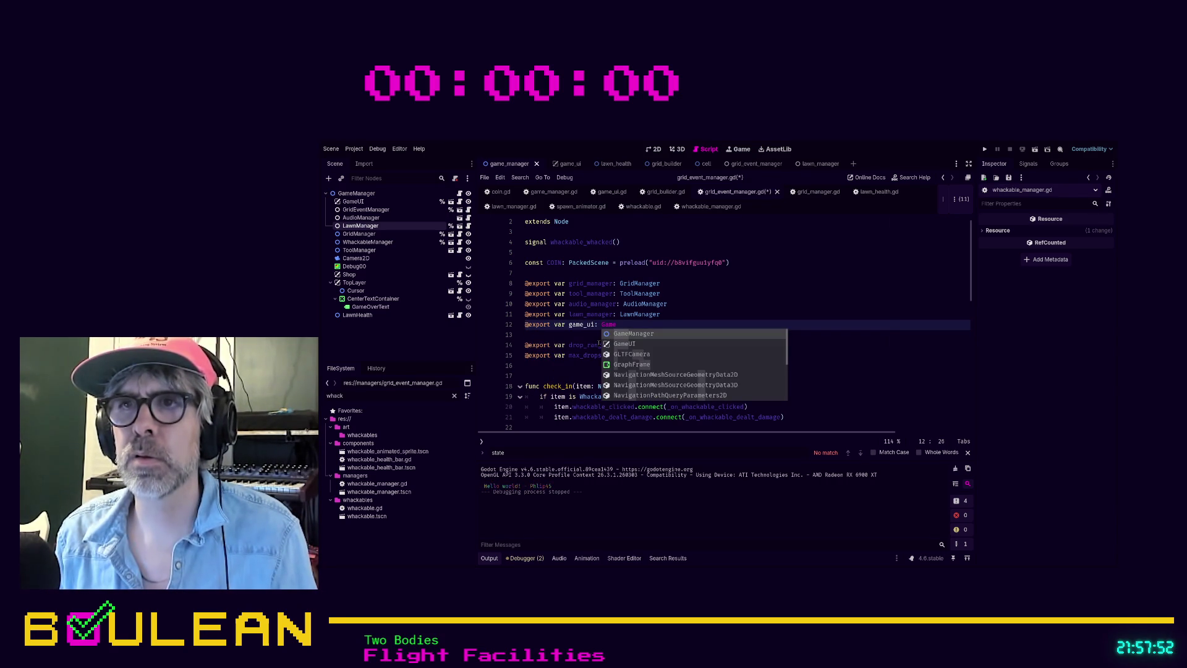
key(Down)
key(Return)
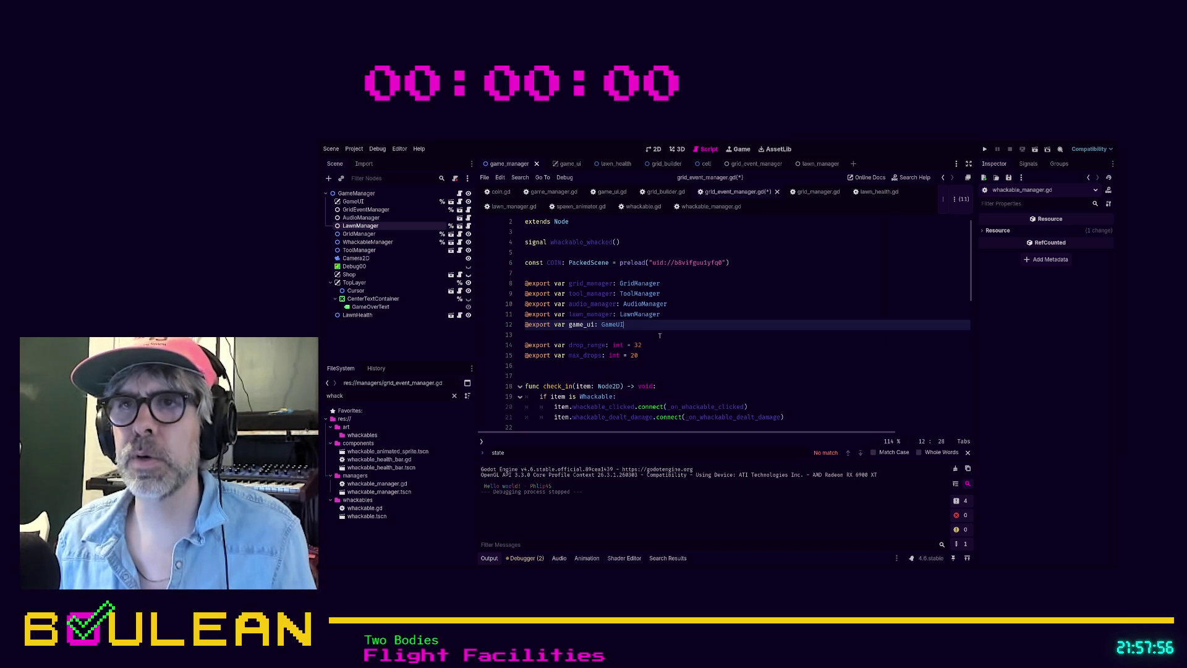
key(shift+Home)
key(BackSpace)
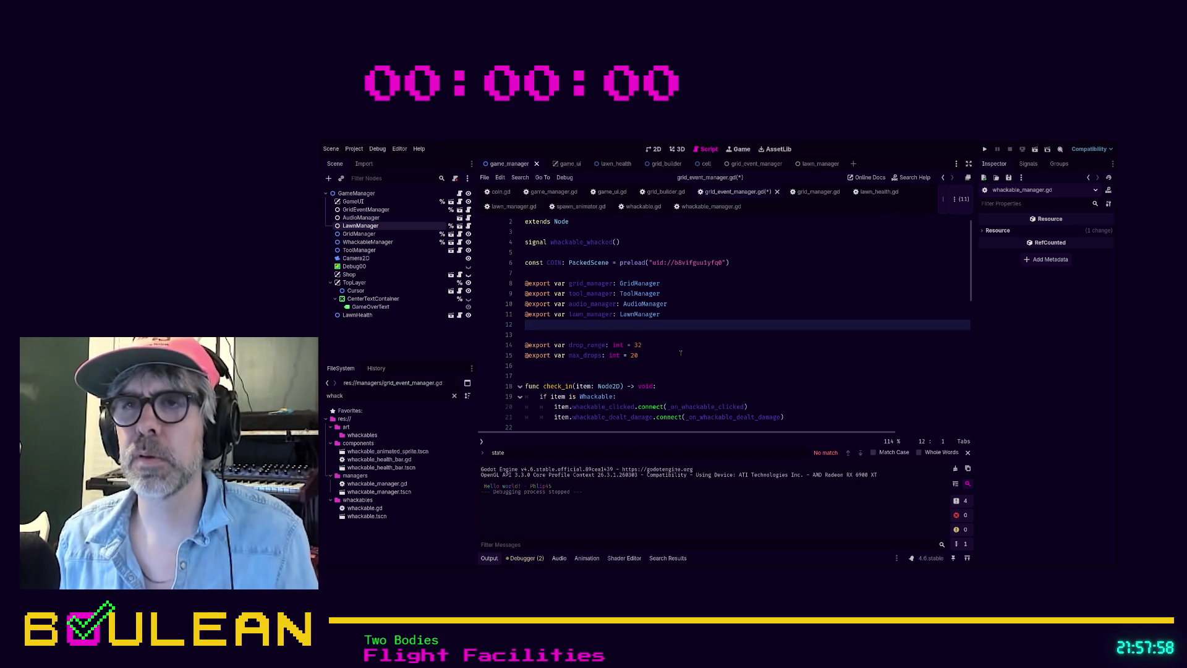
Step: Jump to decrease_lawn_health's definition in lawn_manager.gd
scroll(745, 351, down, 2)
scroll(746, 351, down, 8)
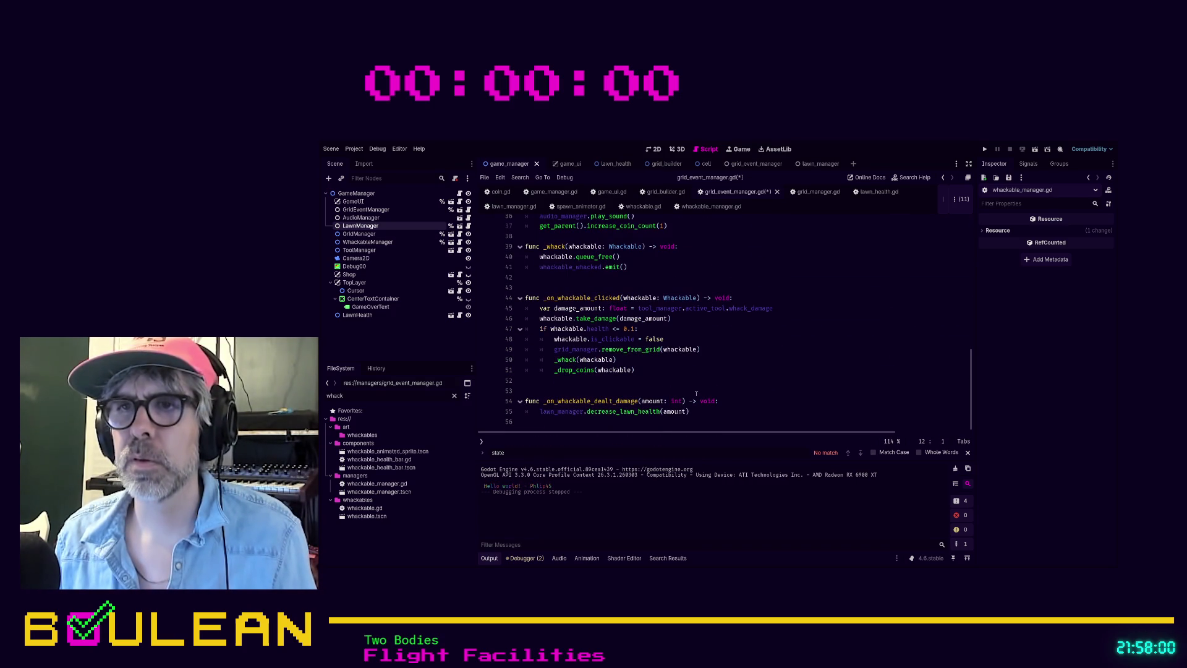
ctrl+click(617, 411)
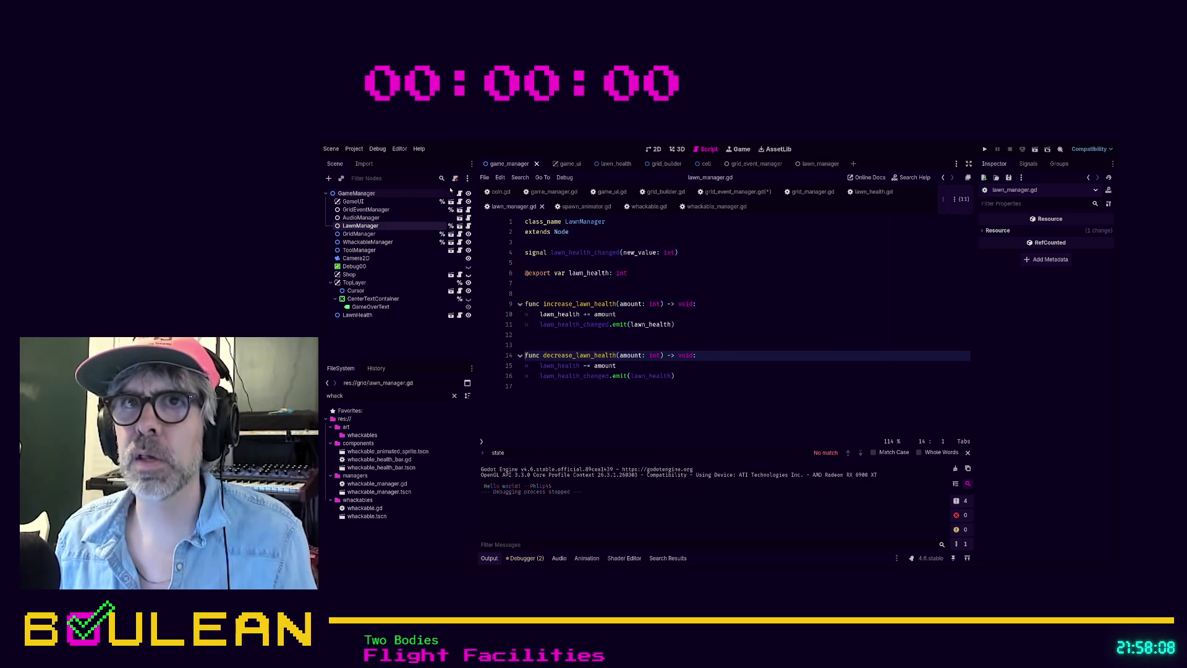
Step: Search game_manager.gd for 'lawn' and jump to update_lawn_health in game_ui.gd
click(356, 193)
click(459, 194)
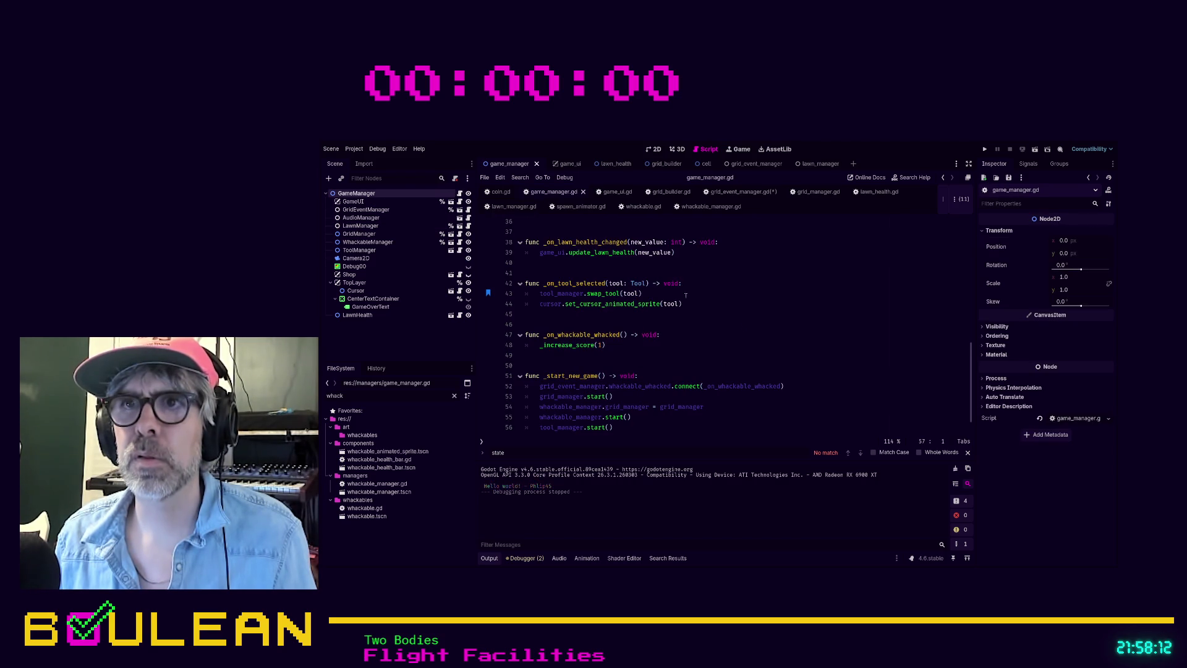
click(741, 326)
key(ctrl+f)
text(la)
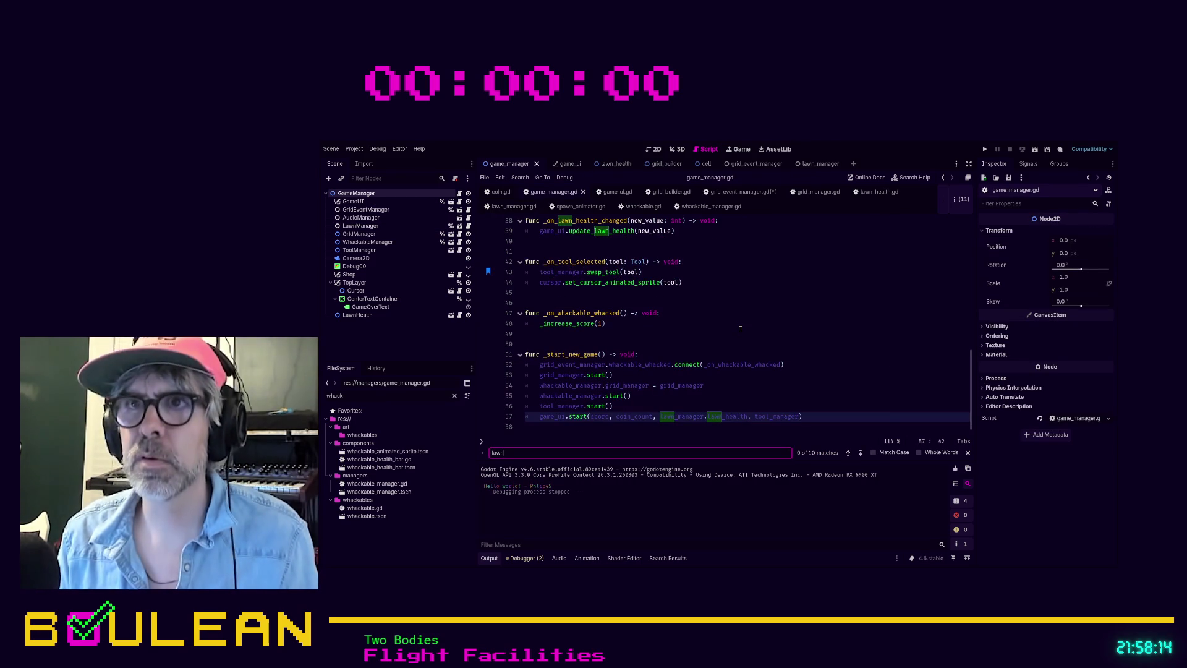
text(wn)
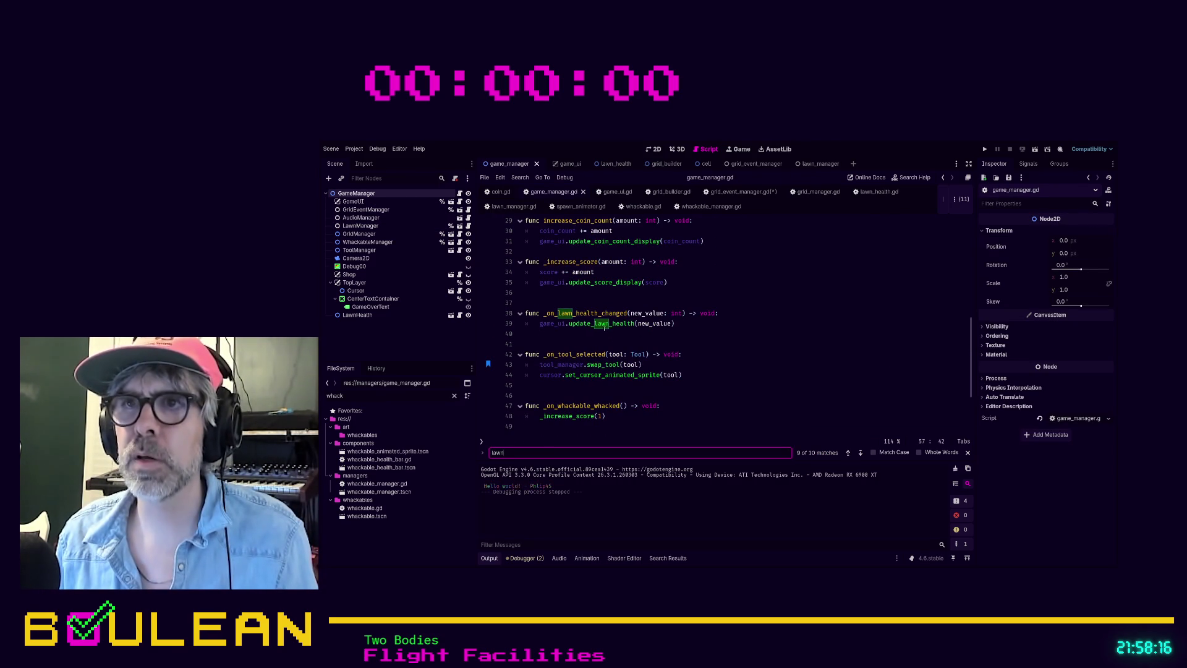
ctrl+click(604, 323)
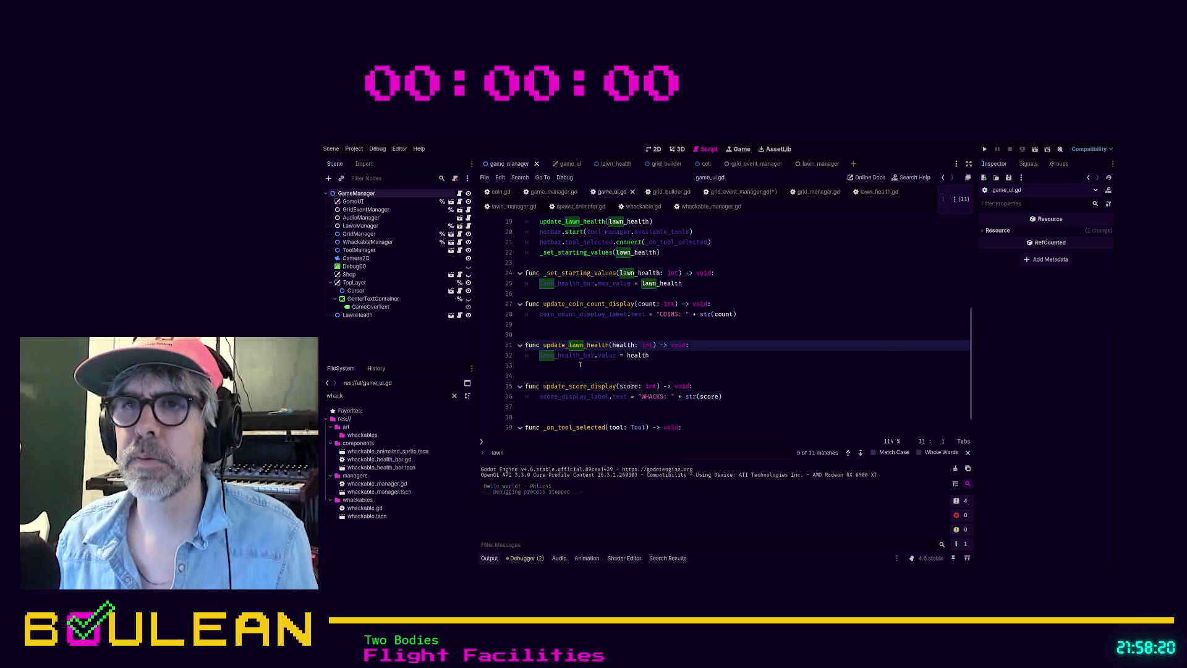
Step: Change line 32 to 'lawn_health_bar.value -= 1' and save game_ui.gd
click(552, 373)
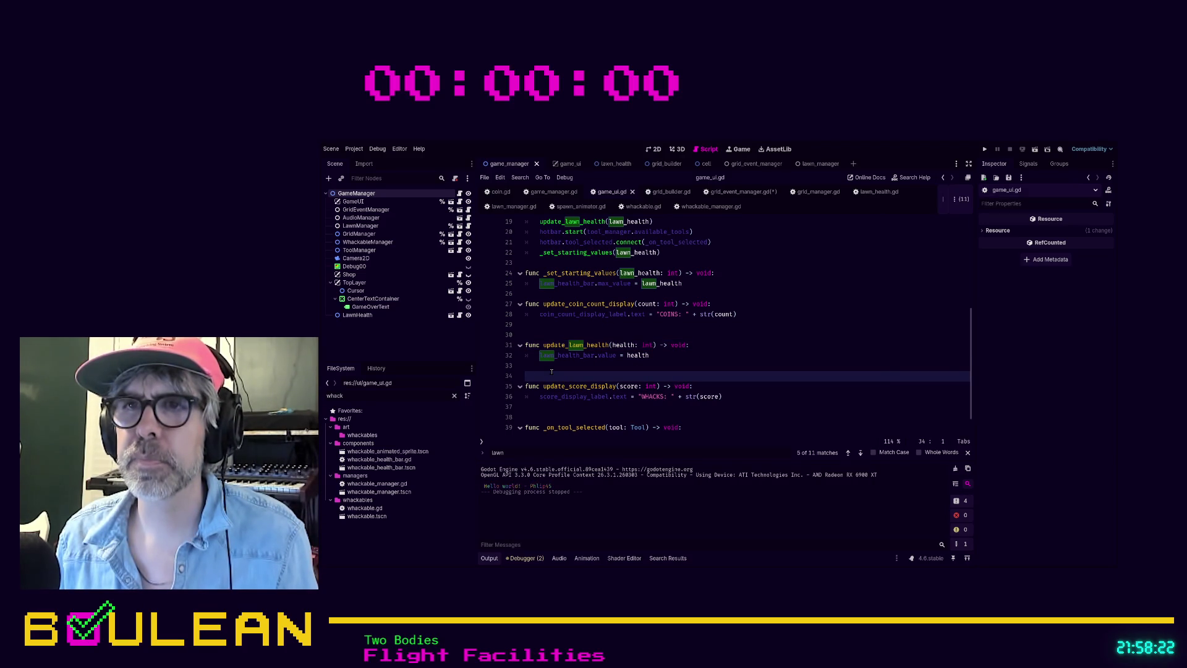
click(538, 366)
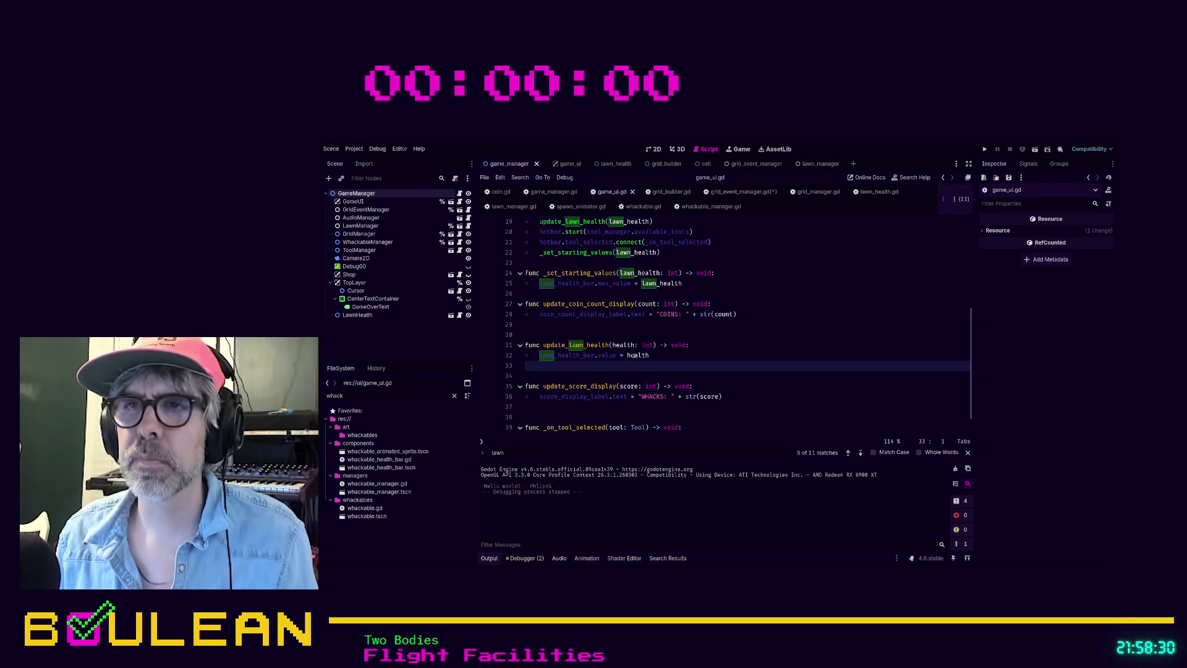
click(621, 355)
key(BackSpace)
text(-=)
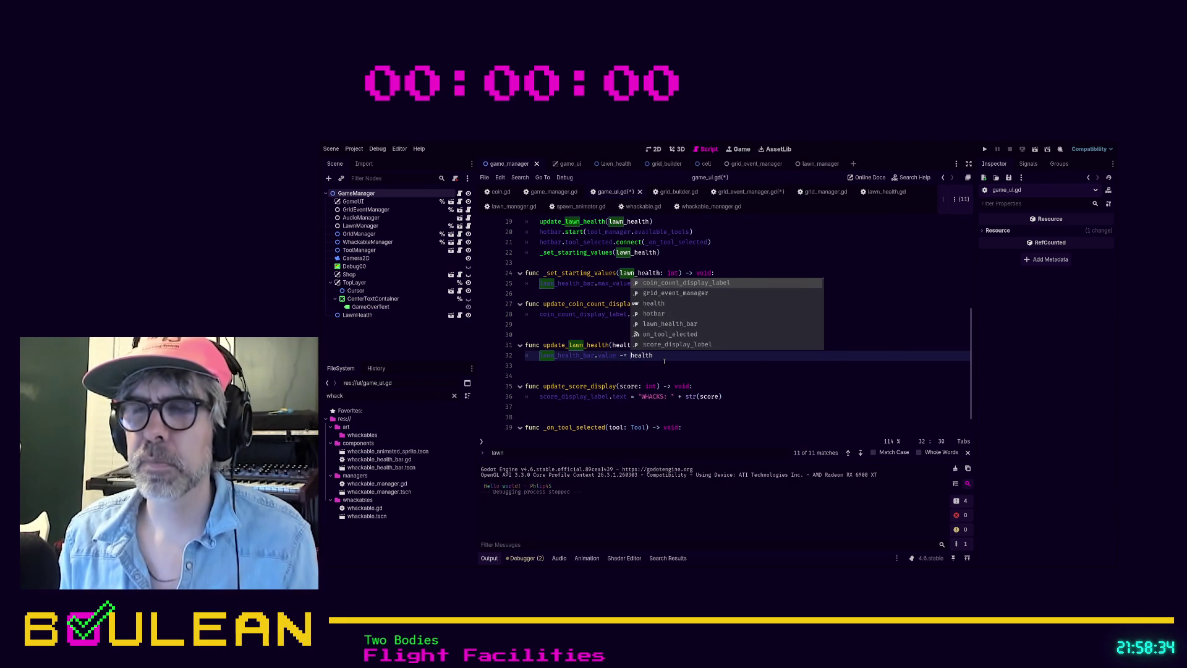
double_click(664, 361)
text(1)
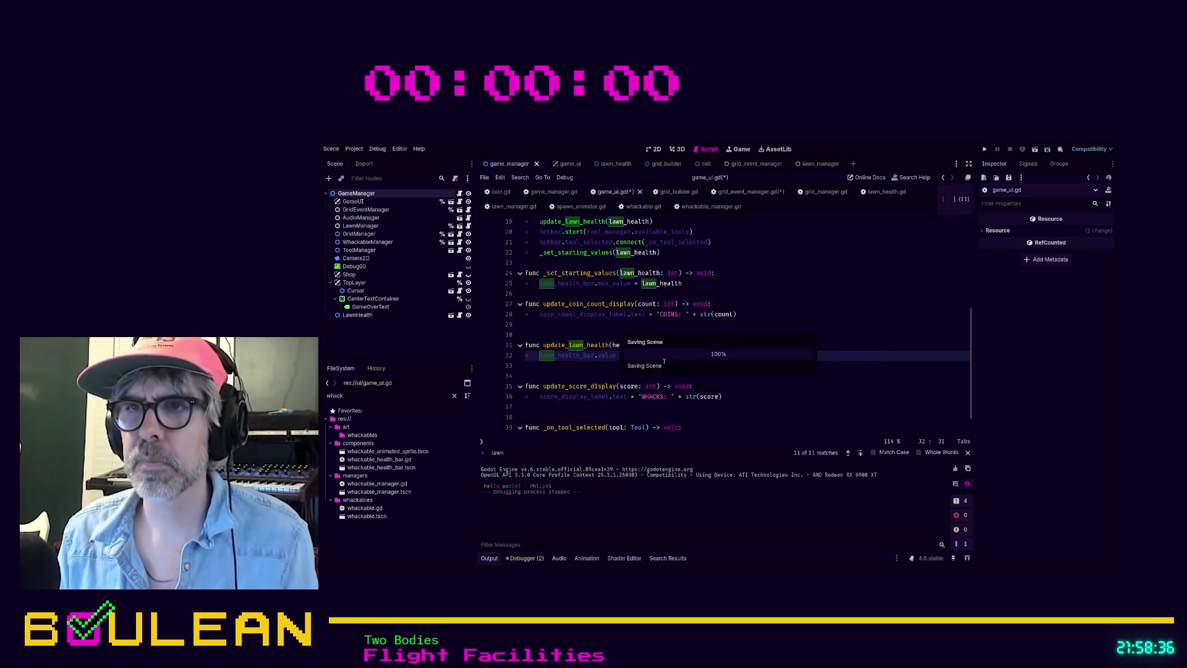
key(ctrl+s)
Step: Run the game, watch the lawn health bar drop to 72%, then stop it
key(F5)
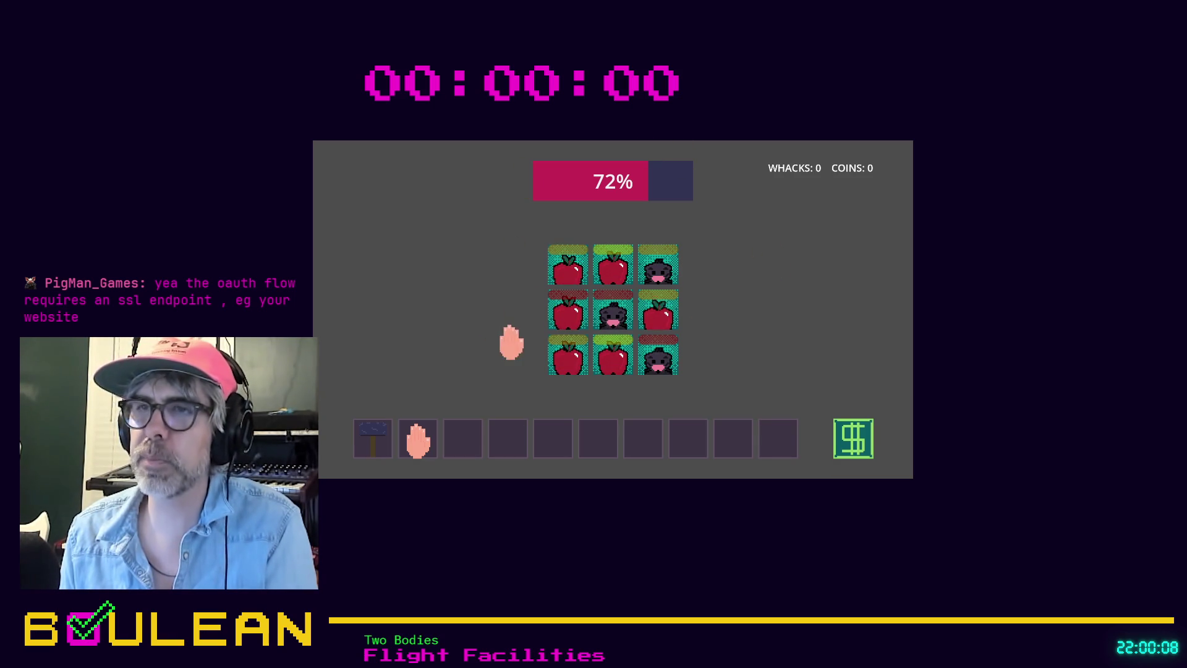
key(F8)
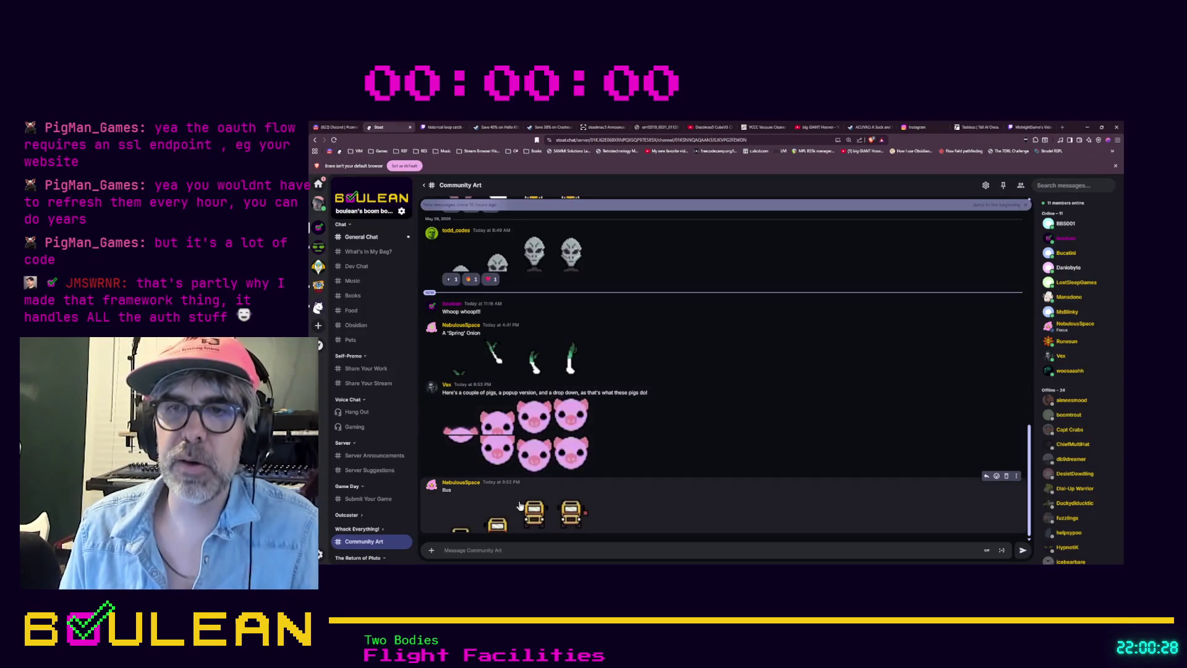
Step: View the bus-Sheet.png sprite sheet enlarged twice in Discord, close it, and minimize the browser
click(459, 522)
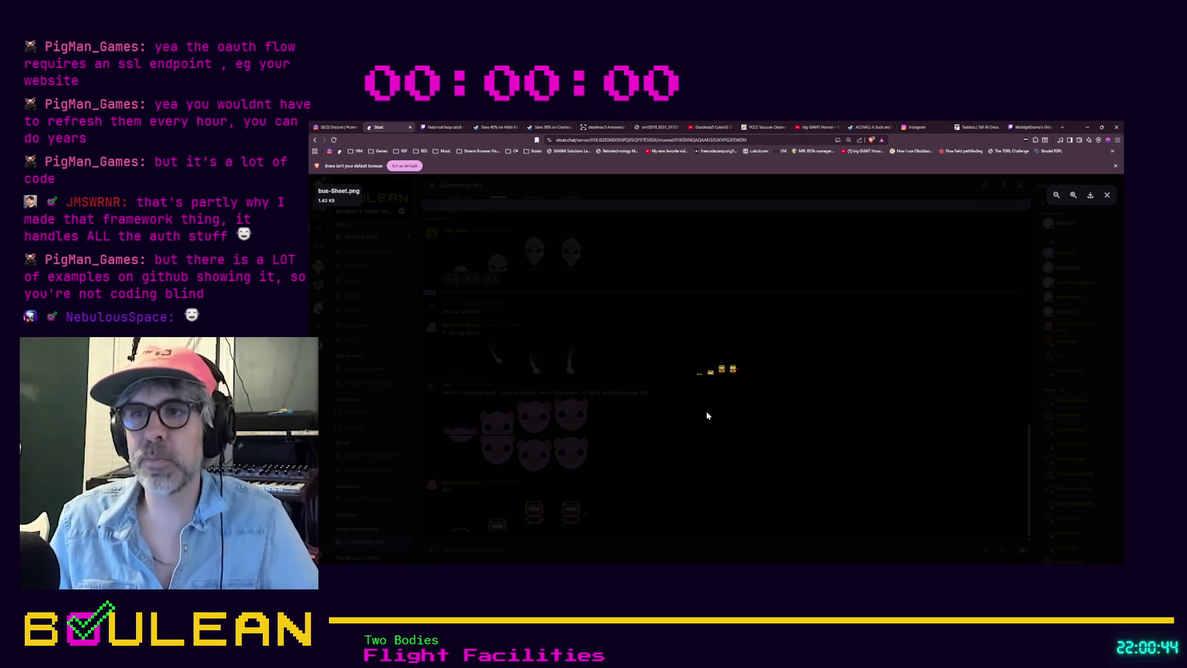
ctrl+scroll(732, 373, up, 3)
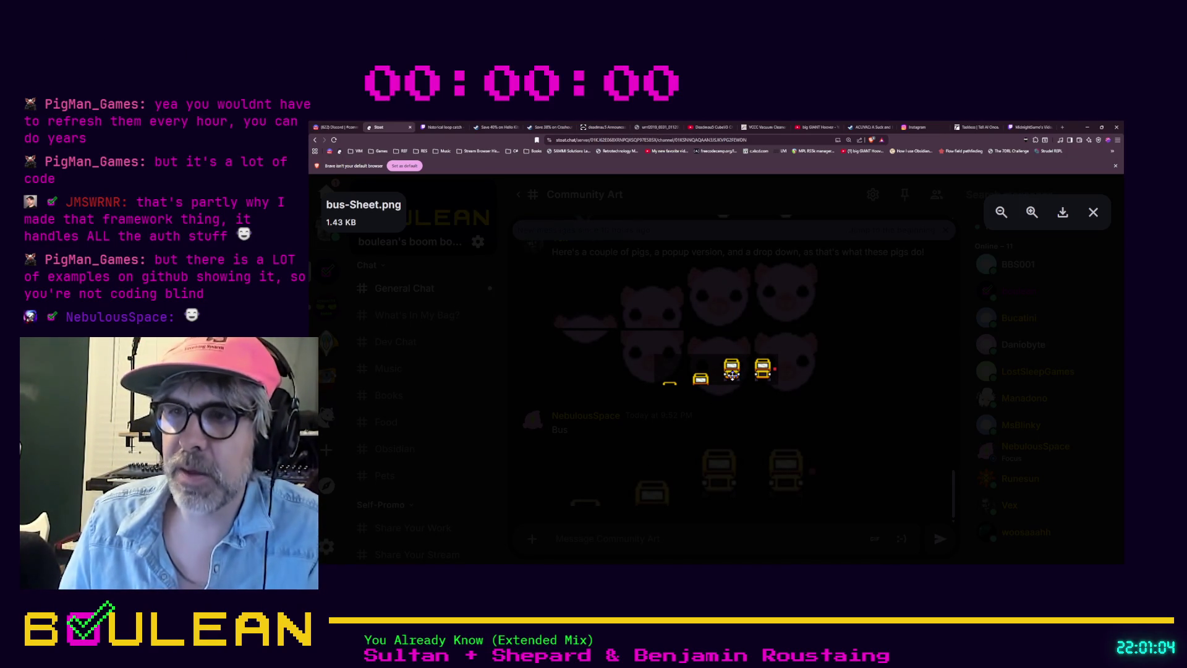
click(591, 539)
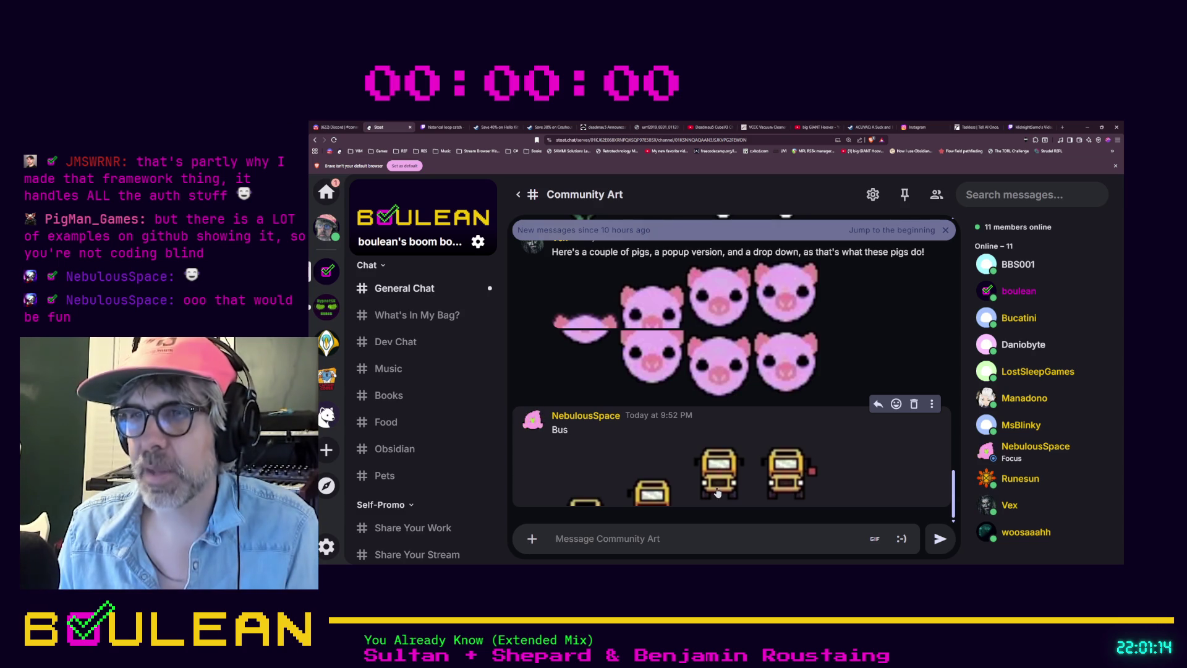
click(812, 477)
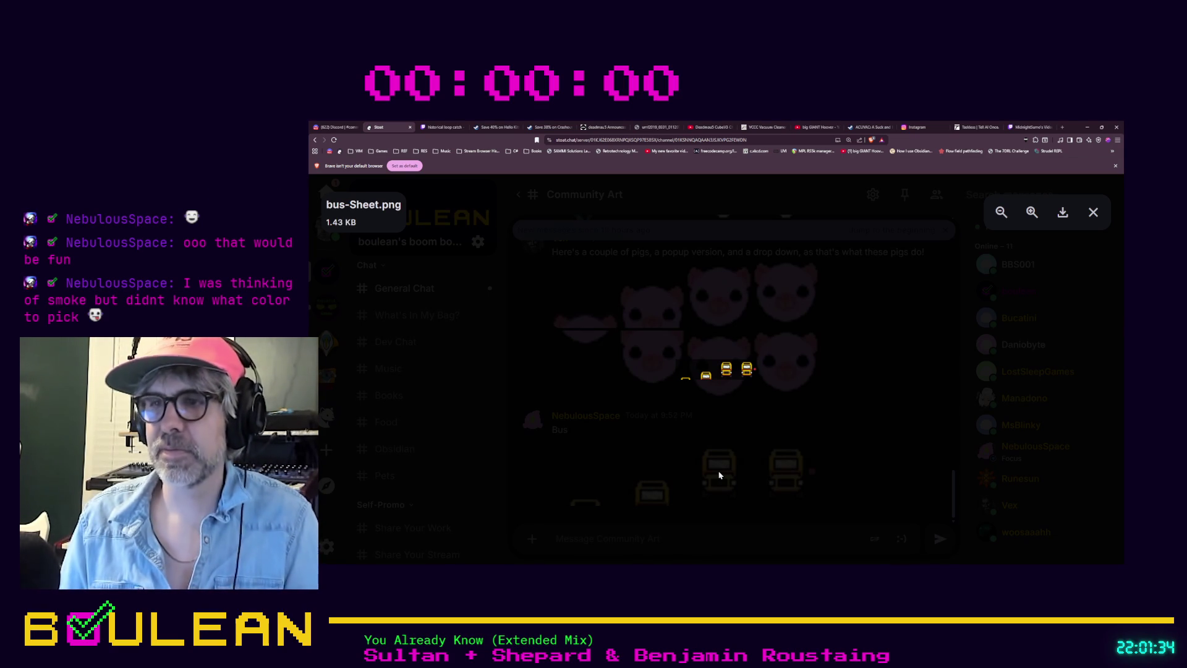
click(815, 455)
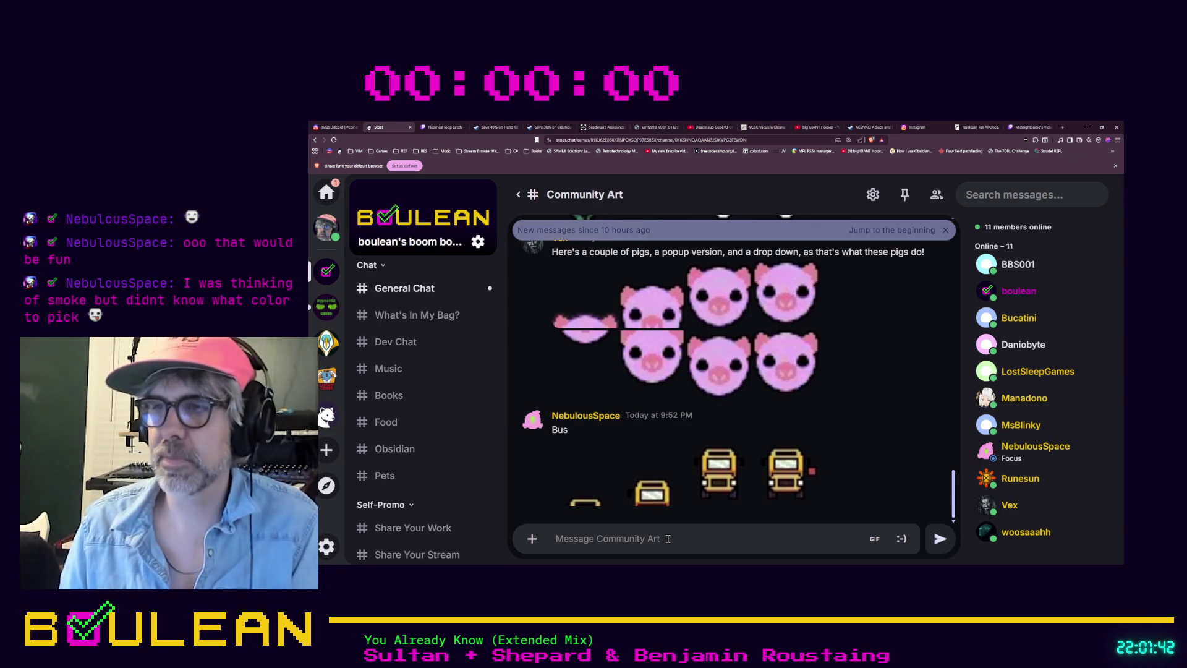
click(1087, 127)
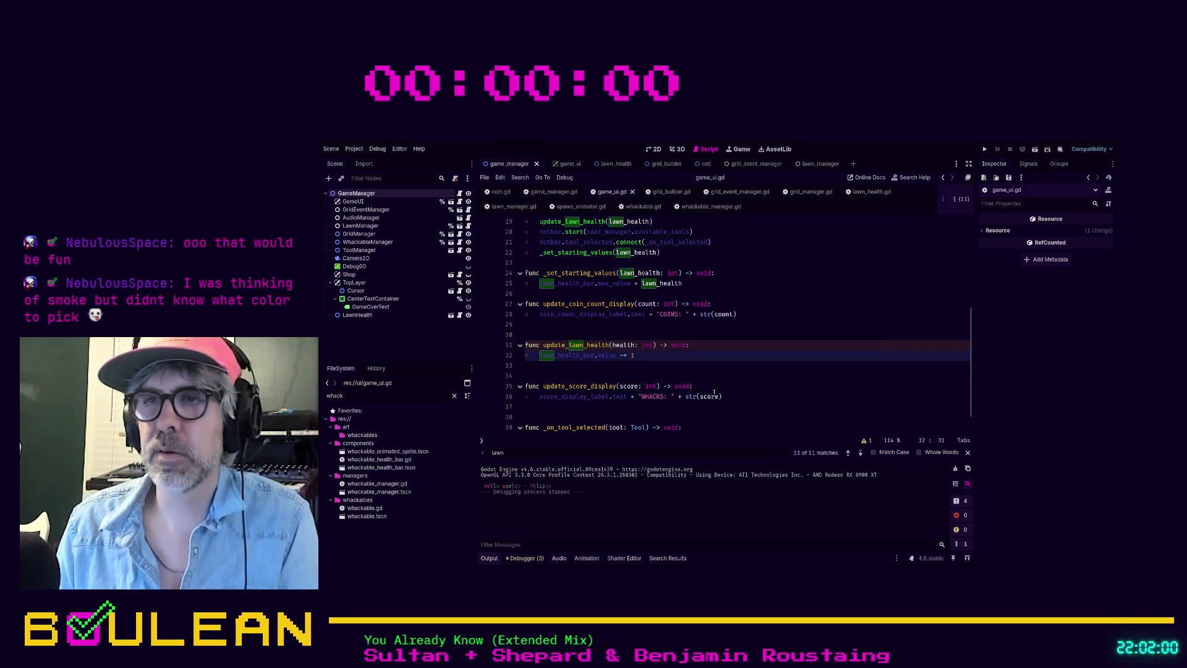
Step: Set line 32 to 'lawn_health_bar.value = health', add print("update_lawn_health()") above it, and save
key(BackSpace)
text(health)
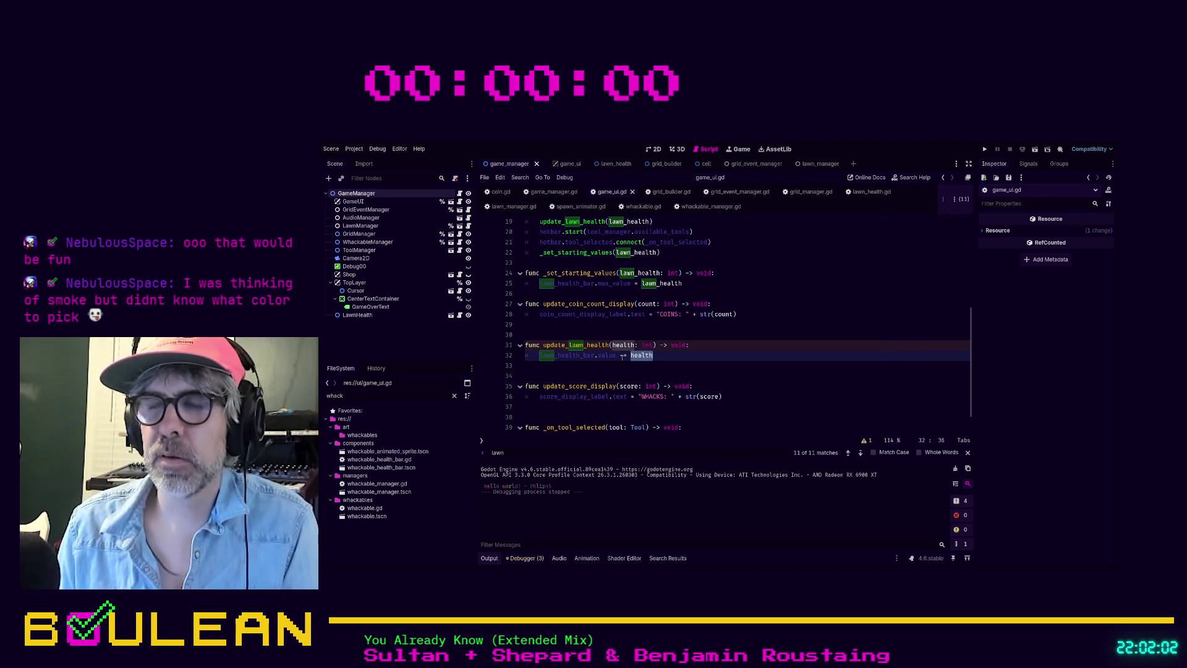
click(620, 356)
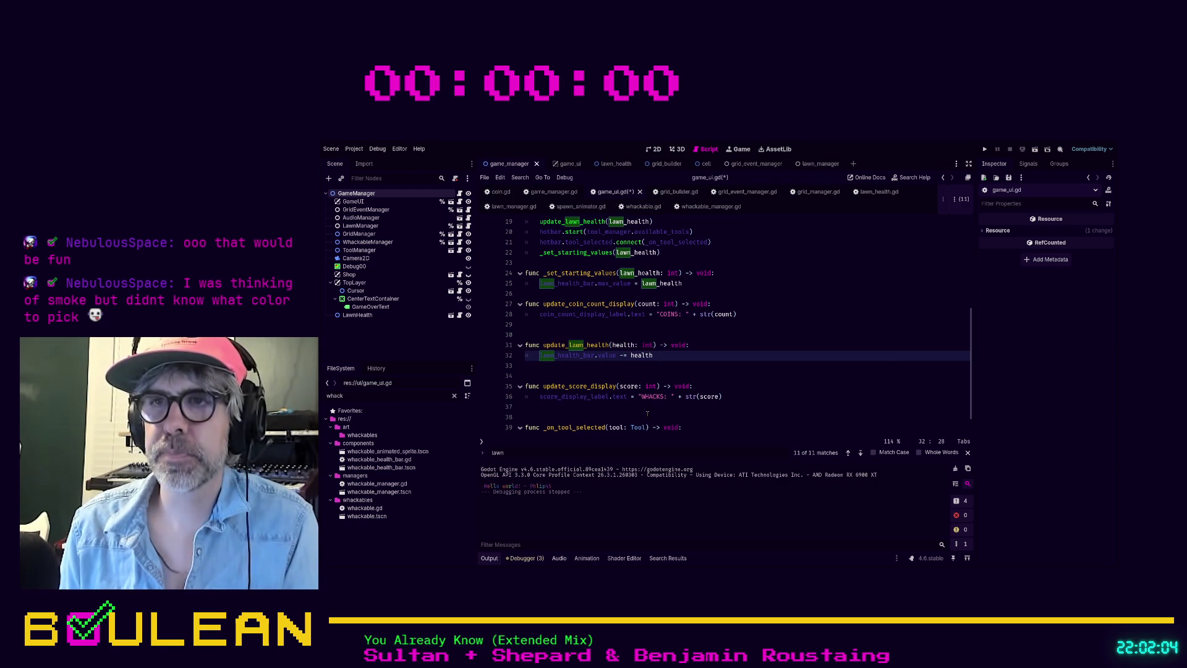
key(BackSpace)
key(Down)
key(Up)
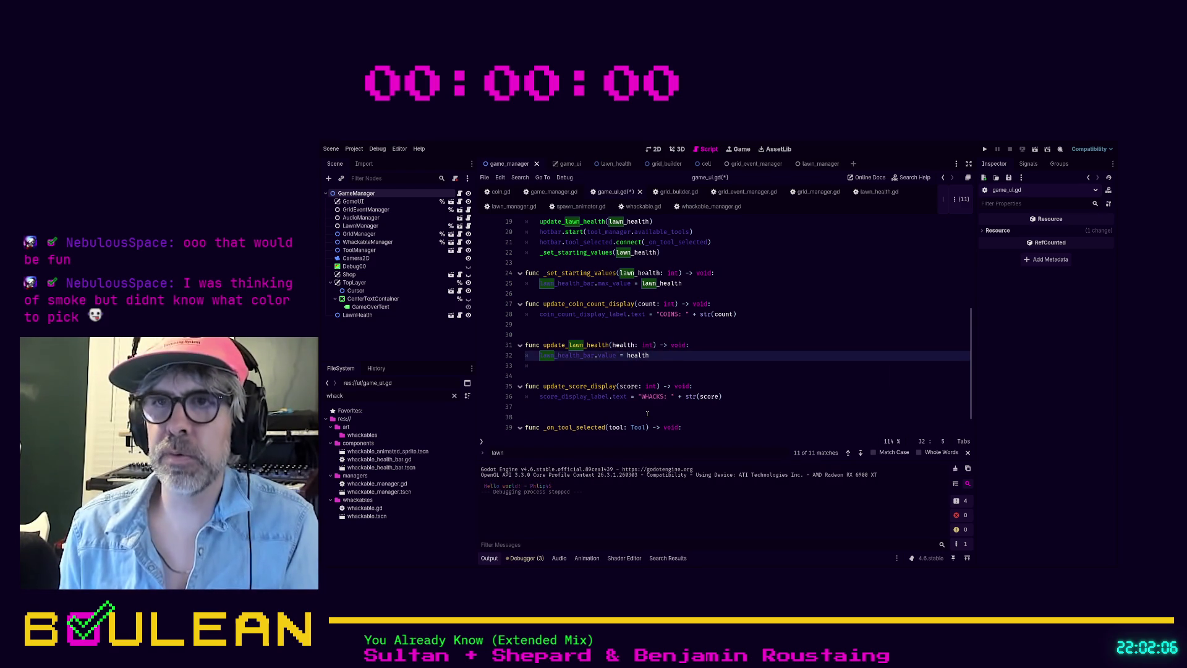
key(ctrl+shift+Return)
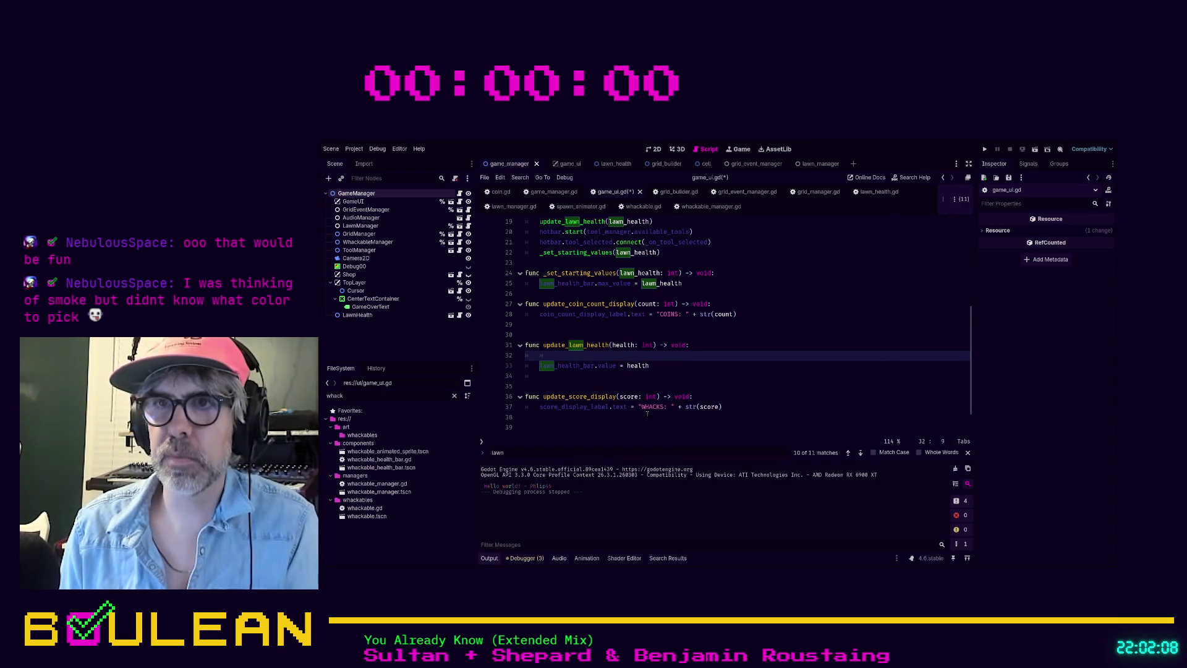
text(print("u)
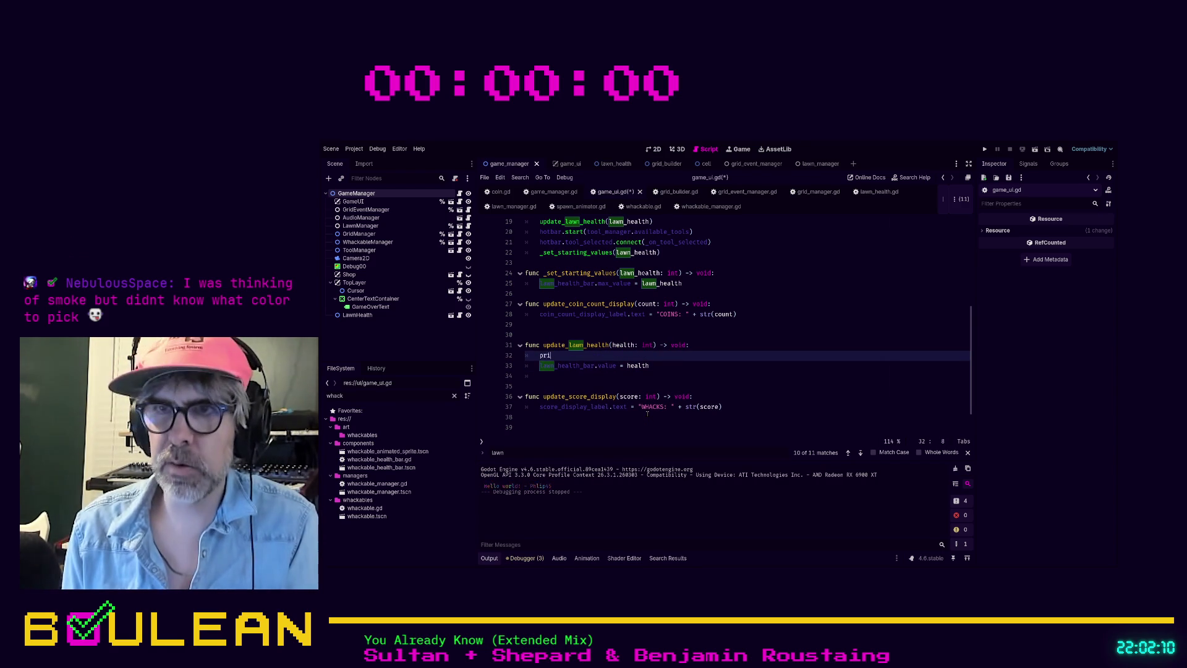
text(pdate_l)
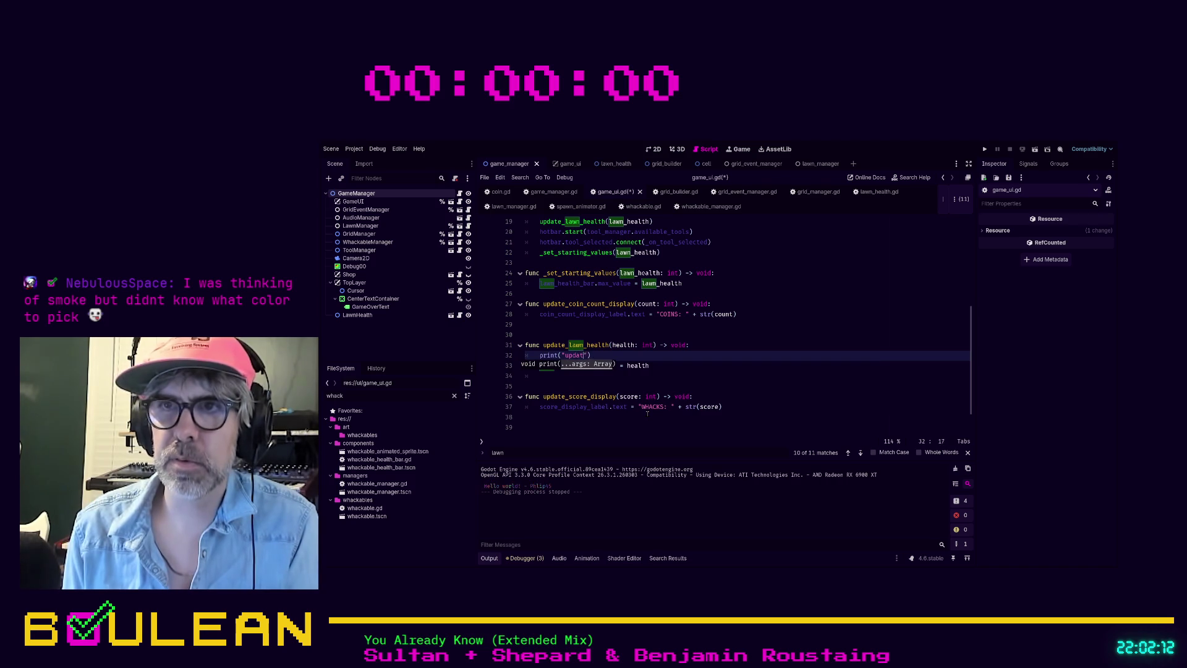
text(awn_health())
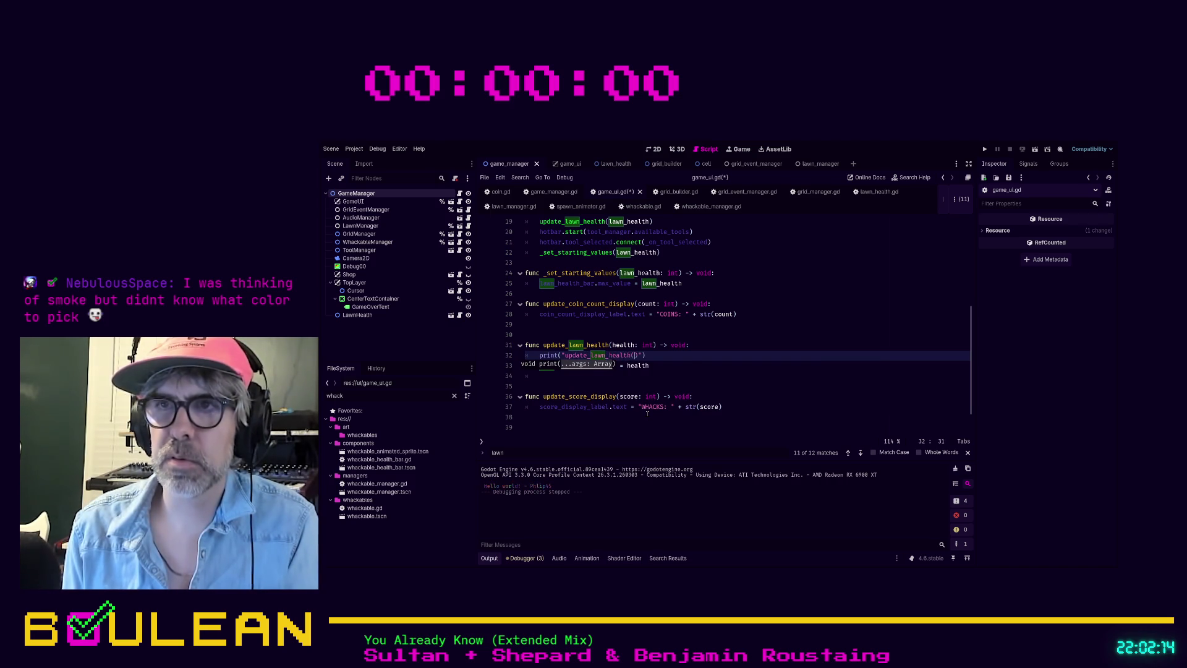
key(ctrl+s)
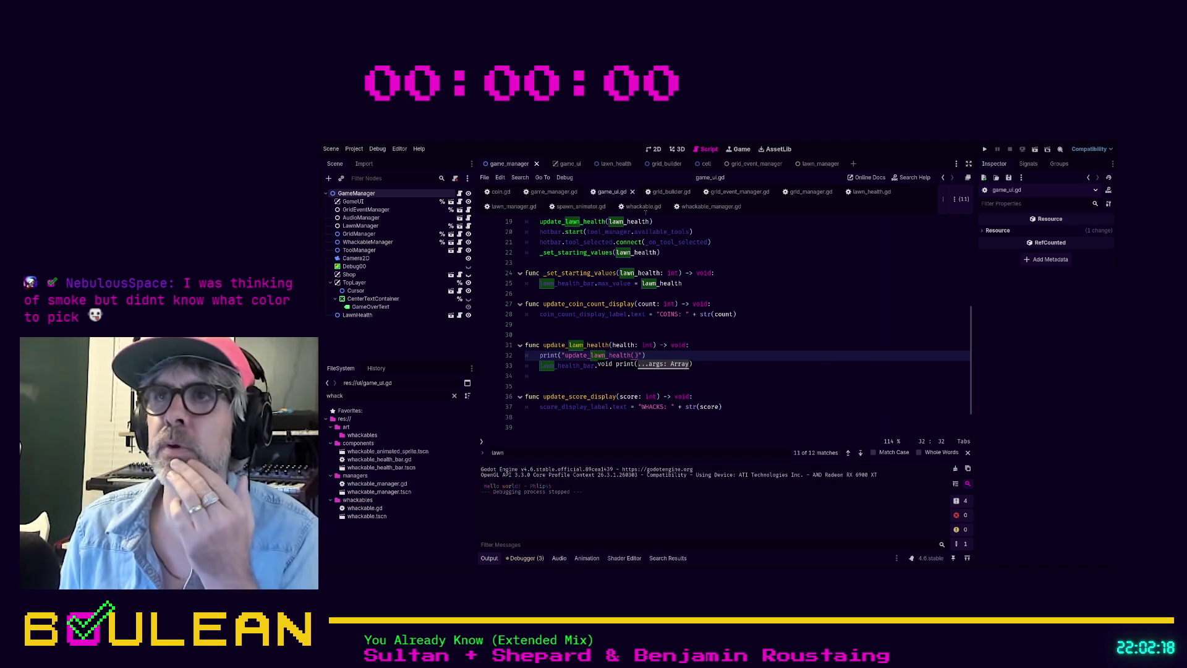
Step: Look through whackable.gd, then open spawn_animator.gd at its speed variable on line 9
click(642, 207)
scroll(716, 335, down, 1)
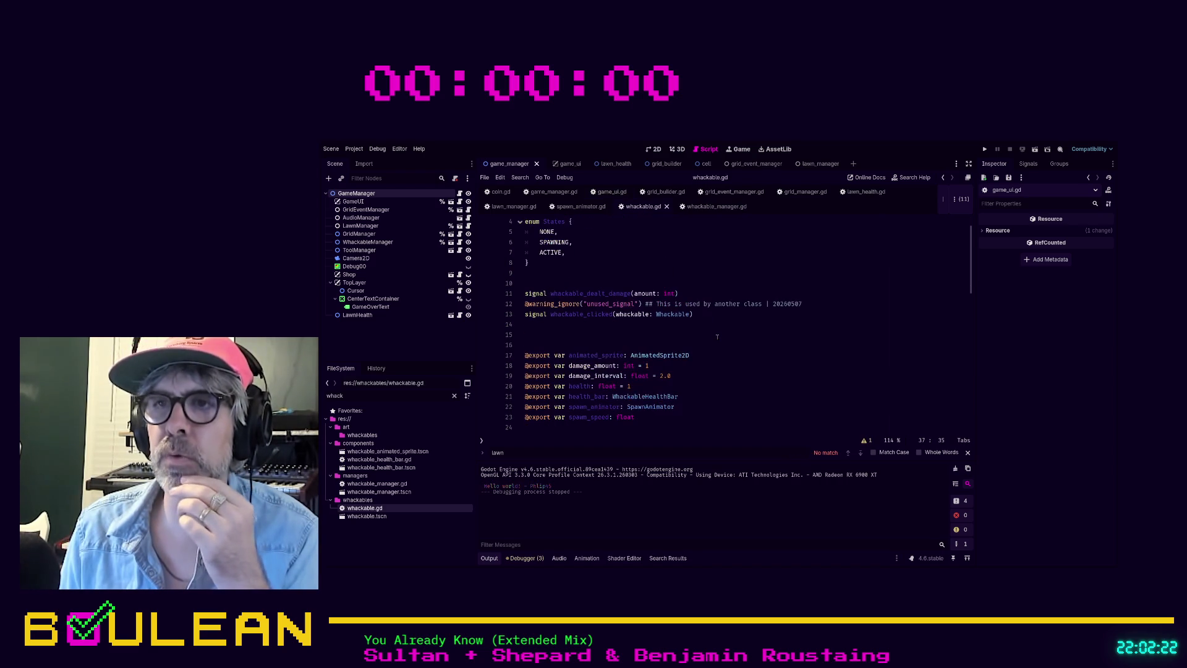
scroll(718, 337, down, 4)
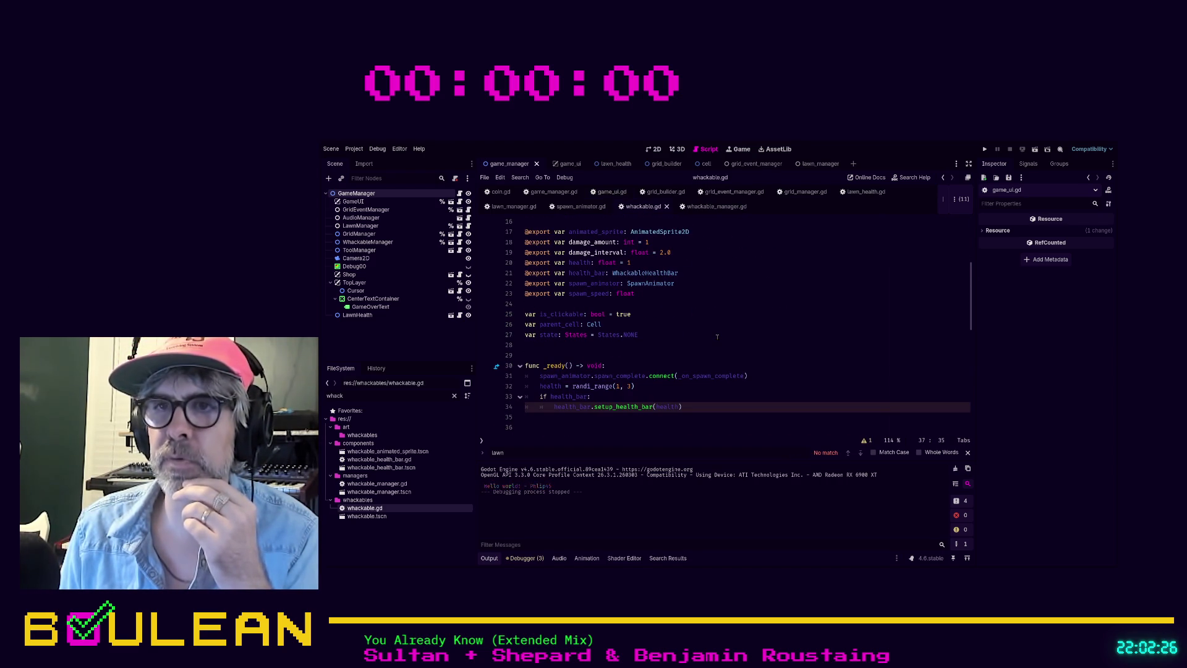
scroll(717, 336, down, 2)
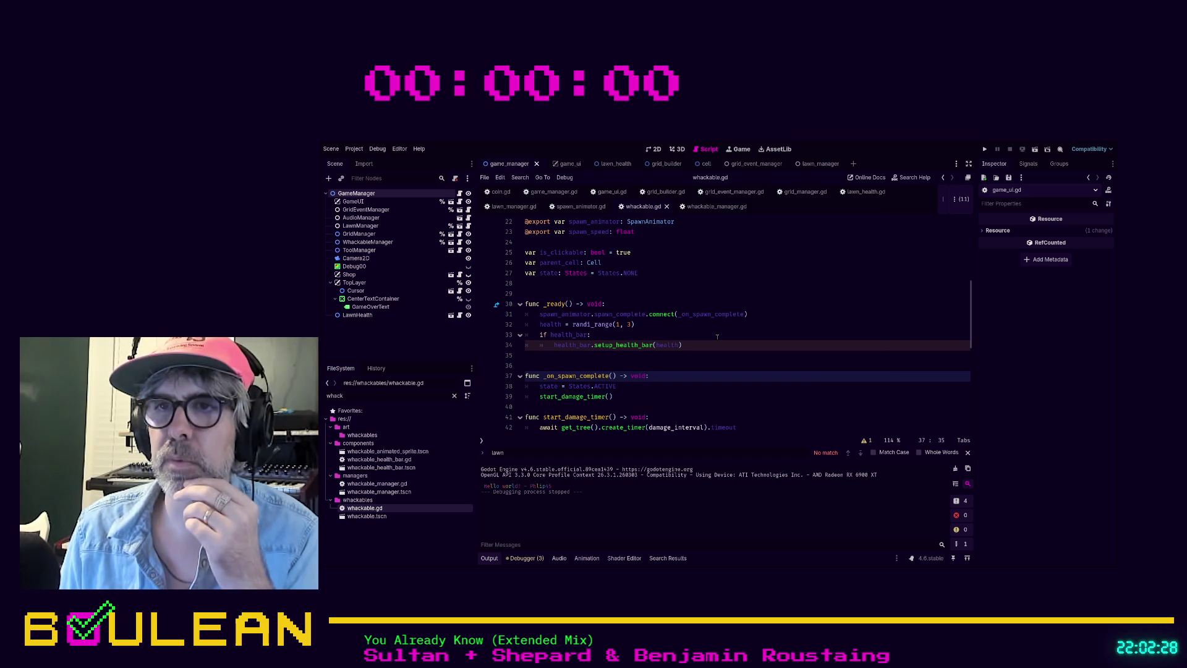
scroll(717, 336, down, 2)
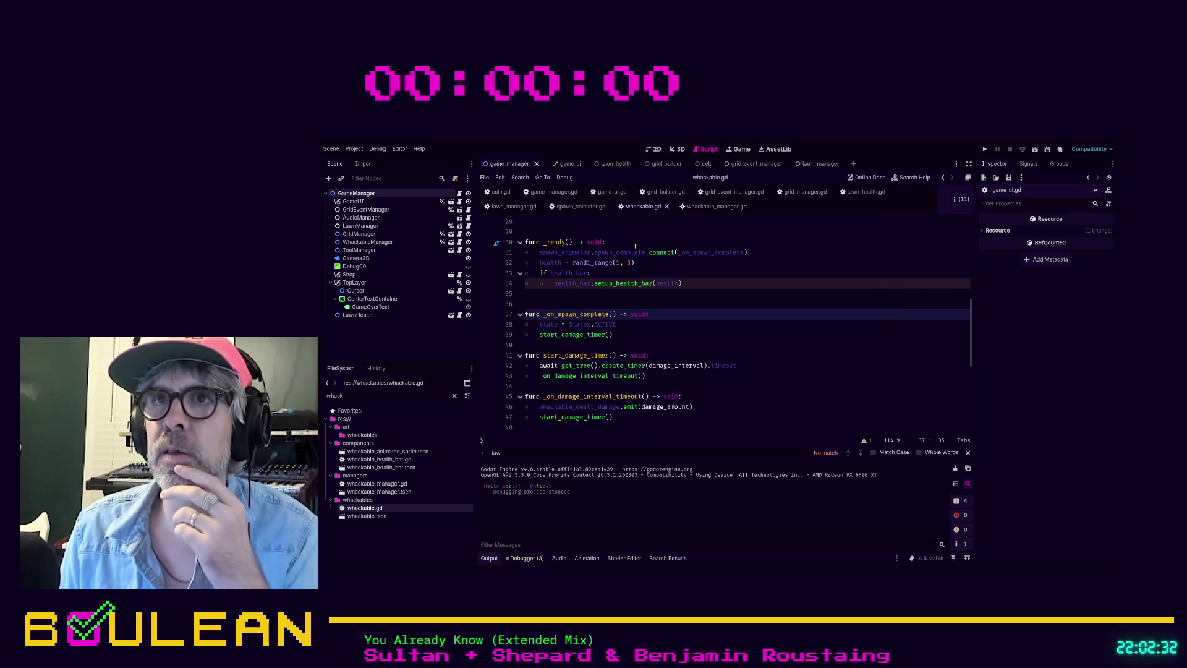
click(573, 208)
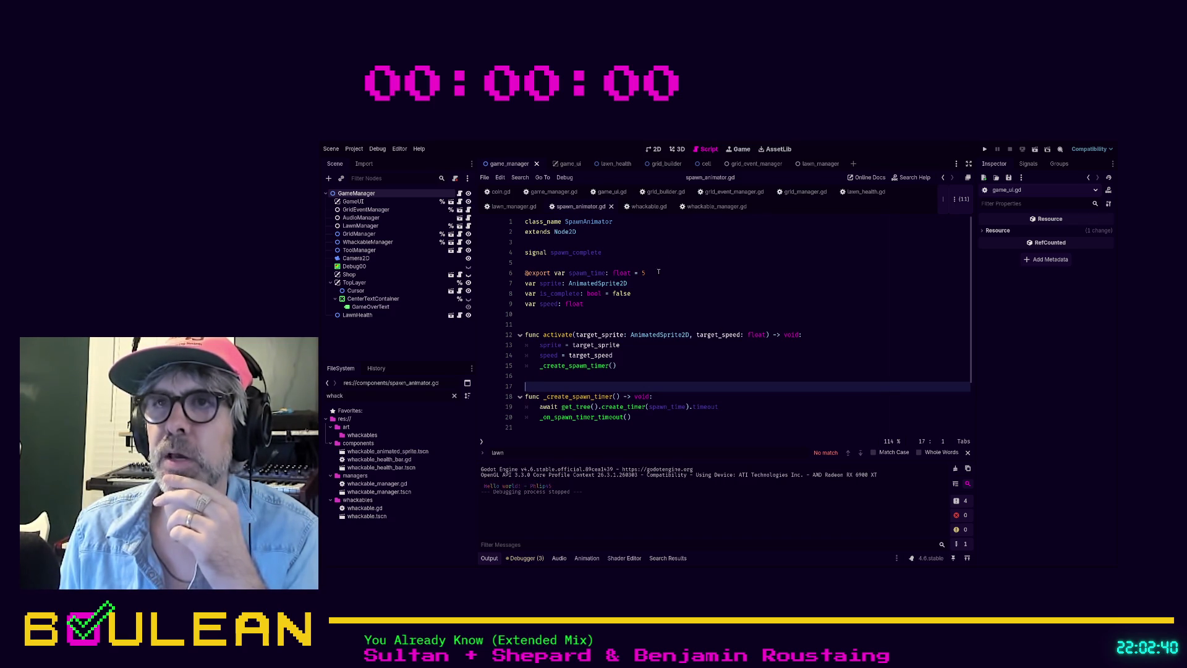
click(618, 303)
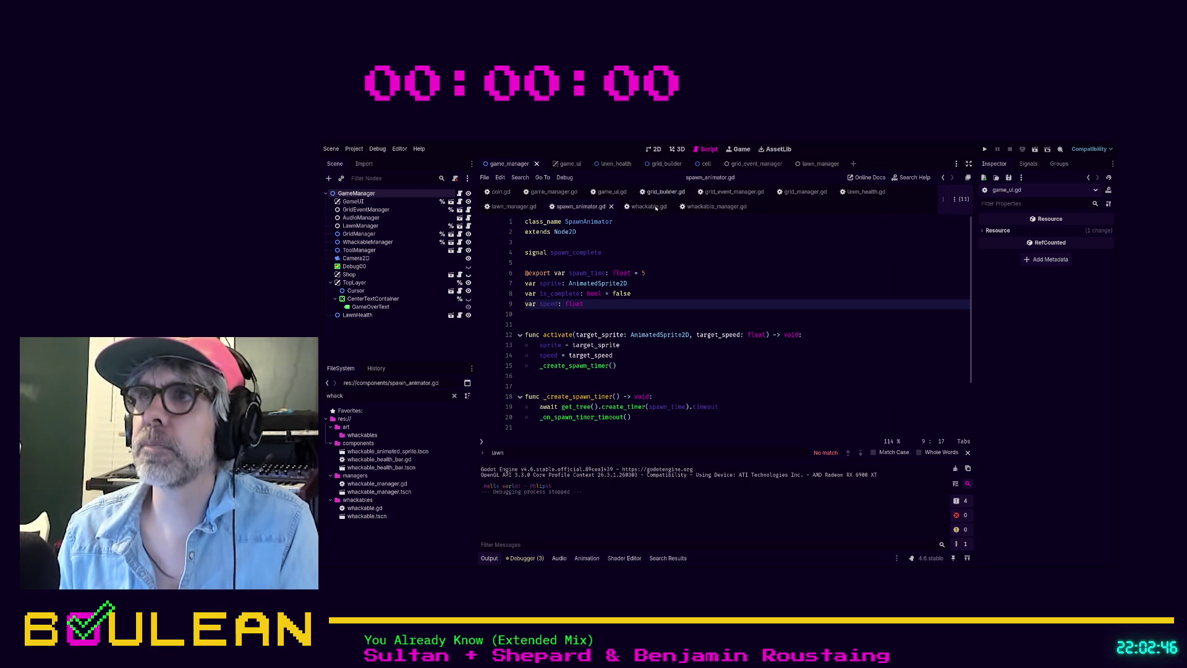
click(384, 397)
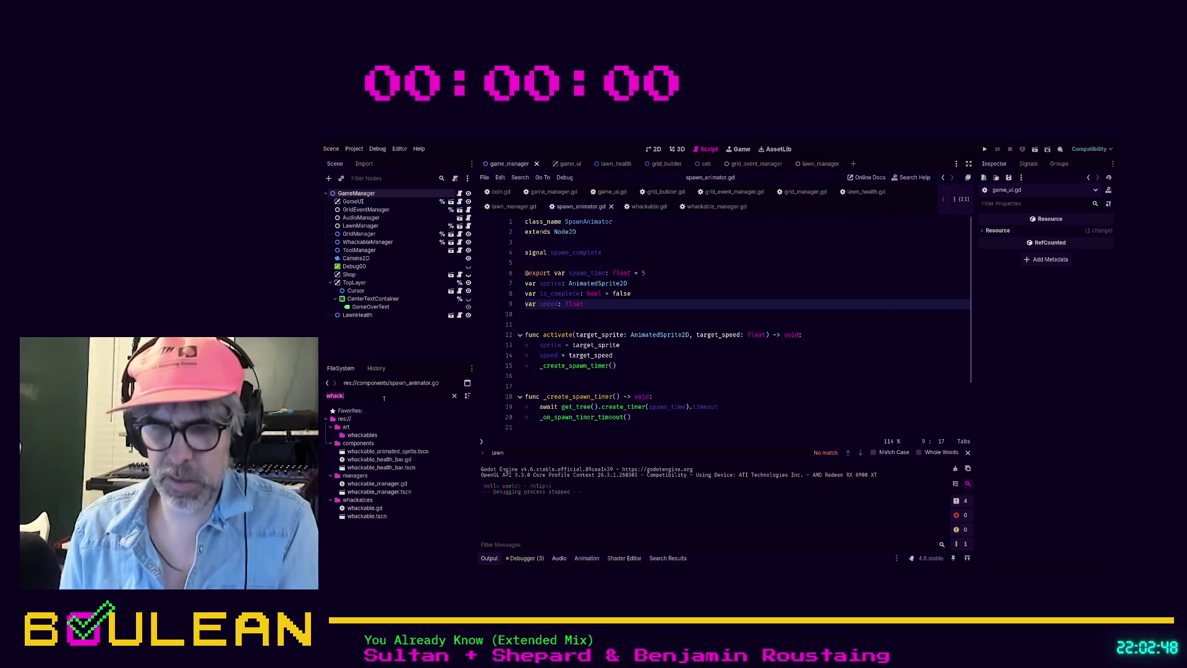
Step: Open hand.tscn, select the Hand root node and view its hand.gd script extending Tool
text(hand)
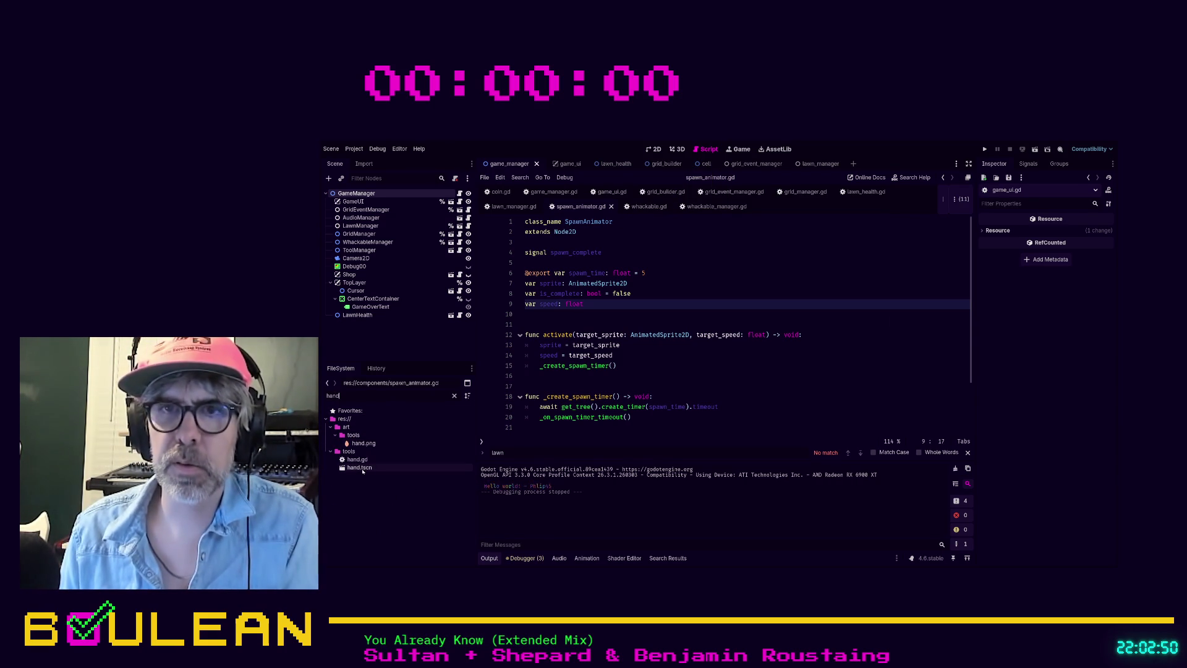
double_click(359, 467)
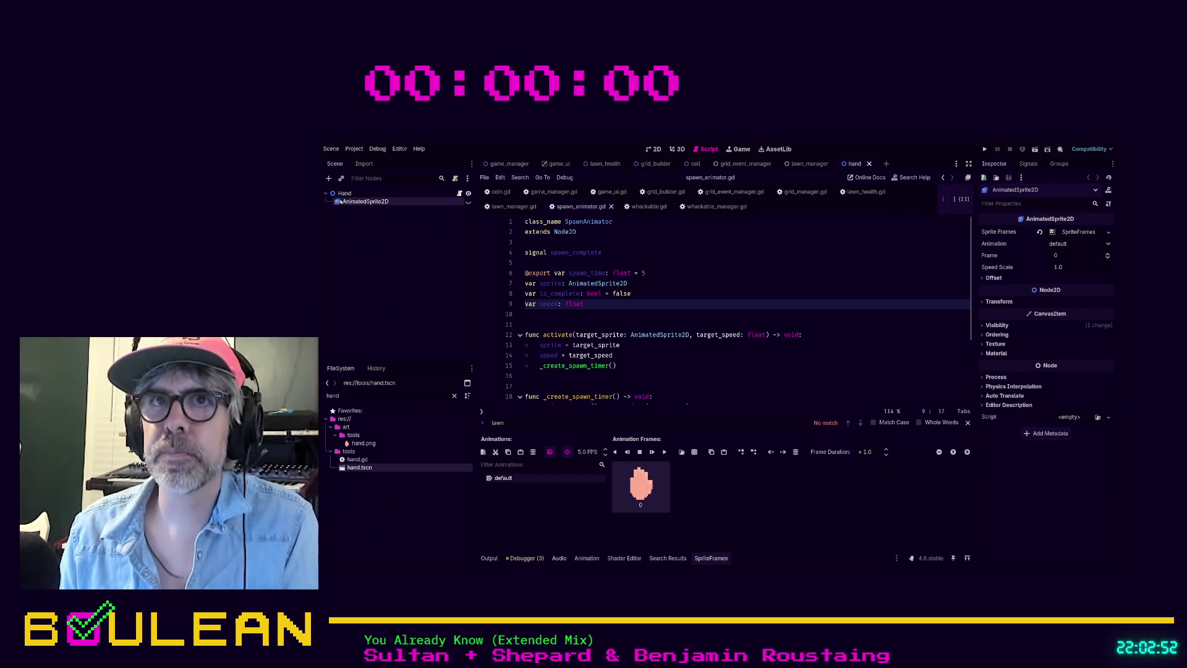
click(340, 193)
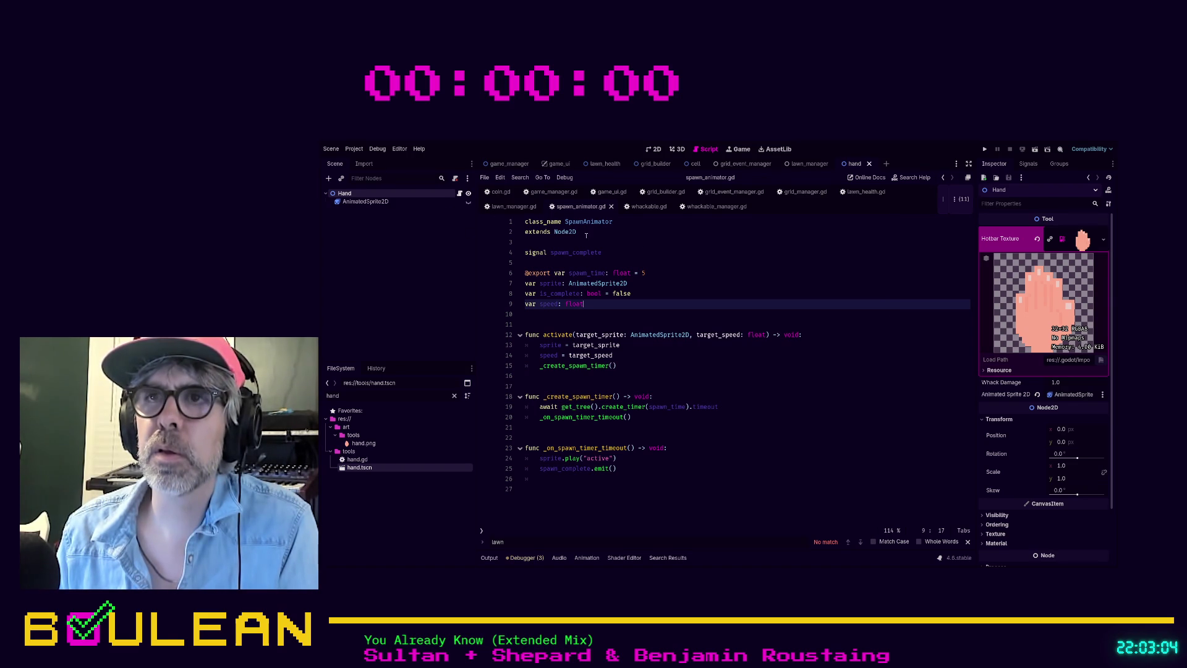
click(640, 253)
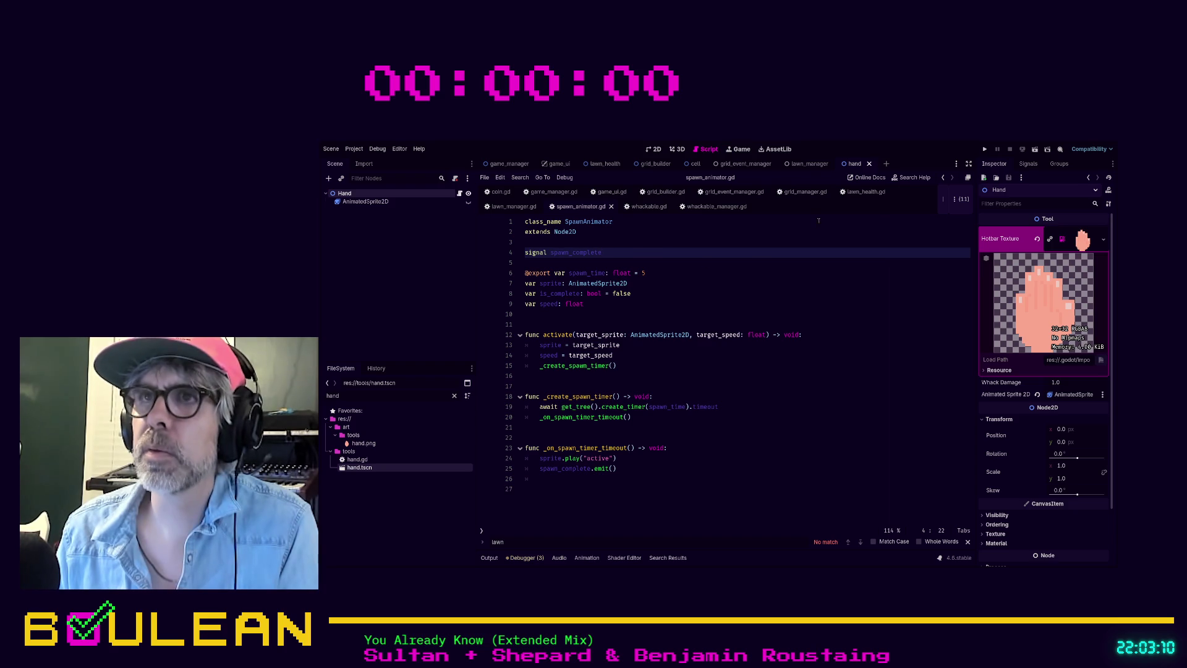
click(460, 194)
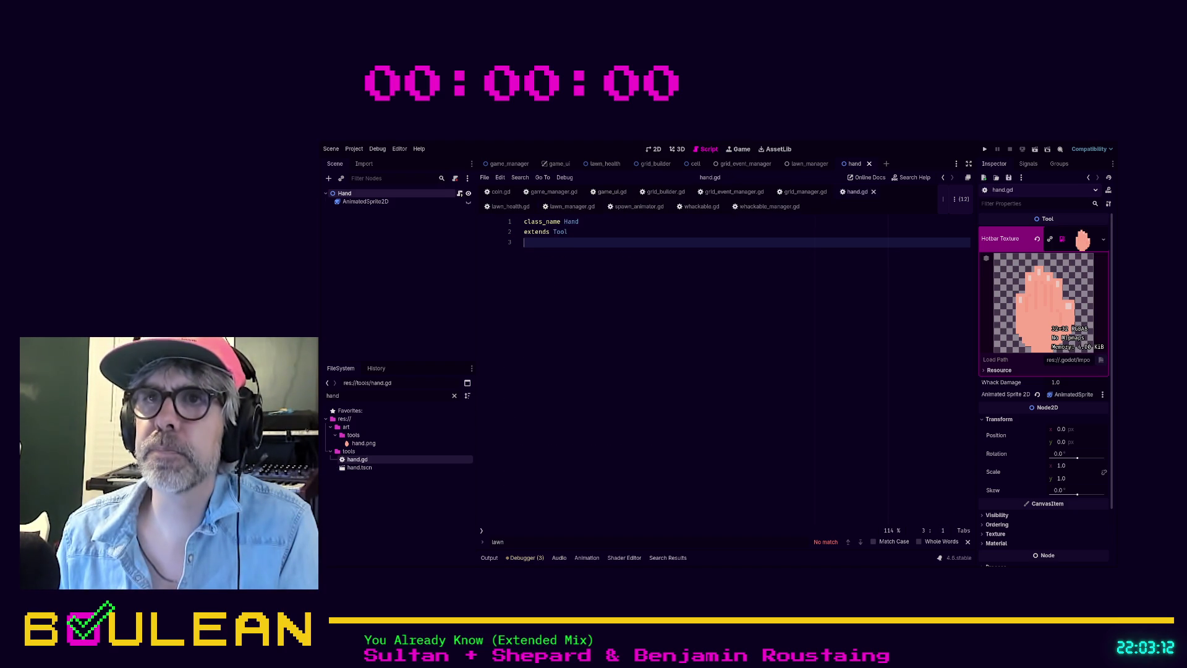
key(ctrl)
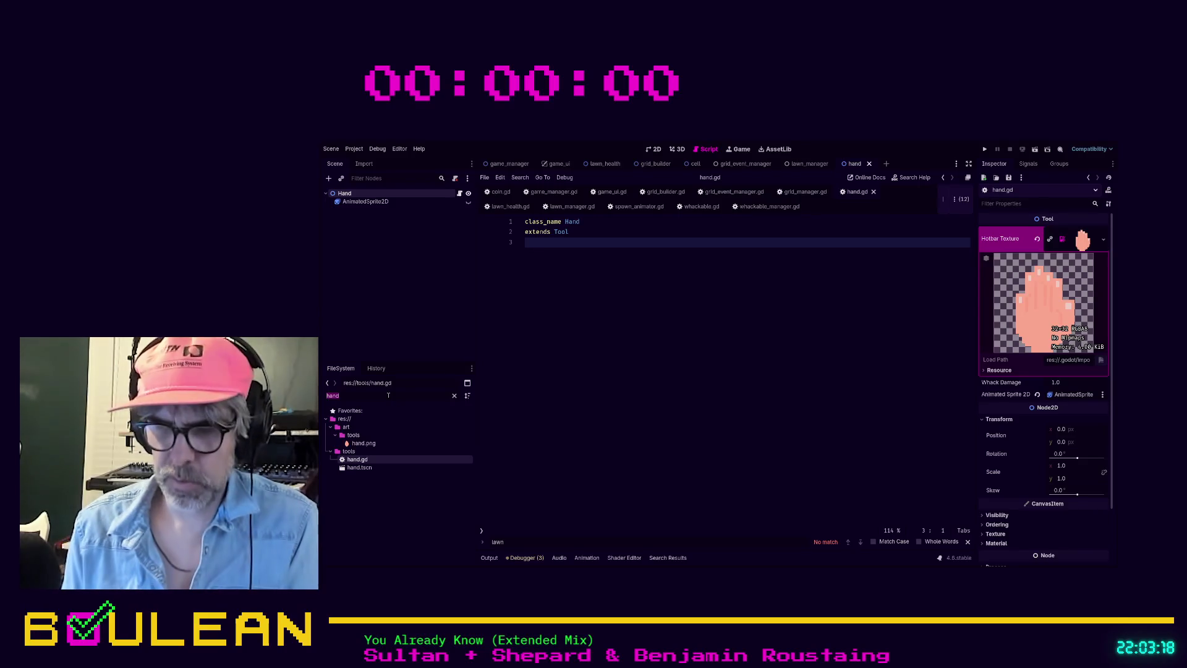
Step: In mole.tscn, set the SpawnAnimator's Spawn Time to 3
text(mole)
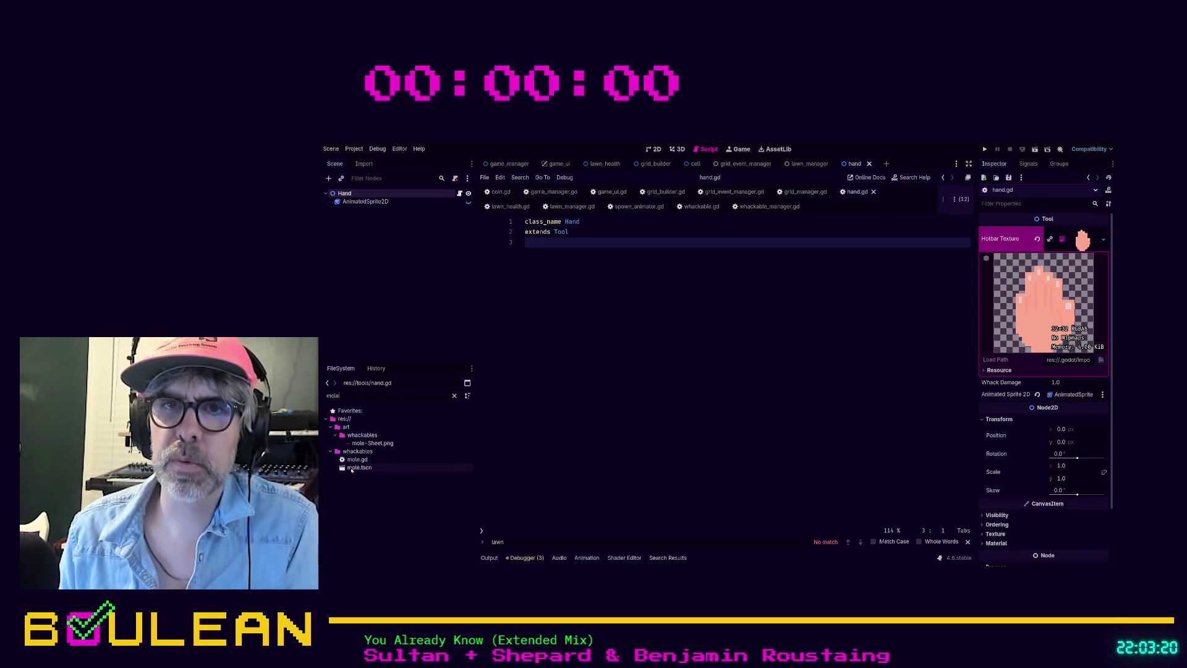
double_click(360, 468)
click(359, 194)
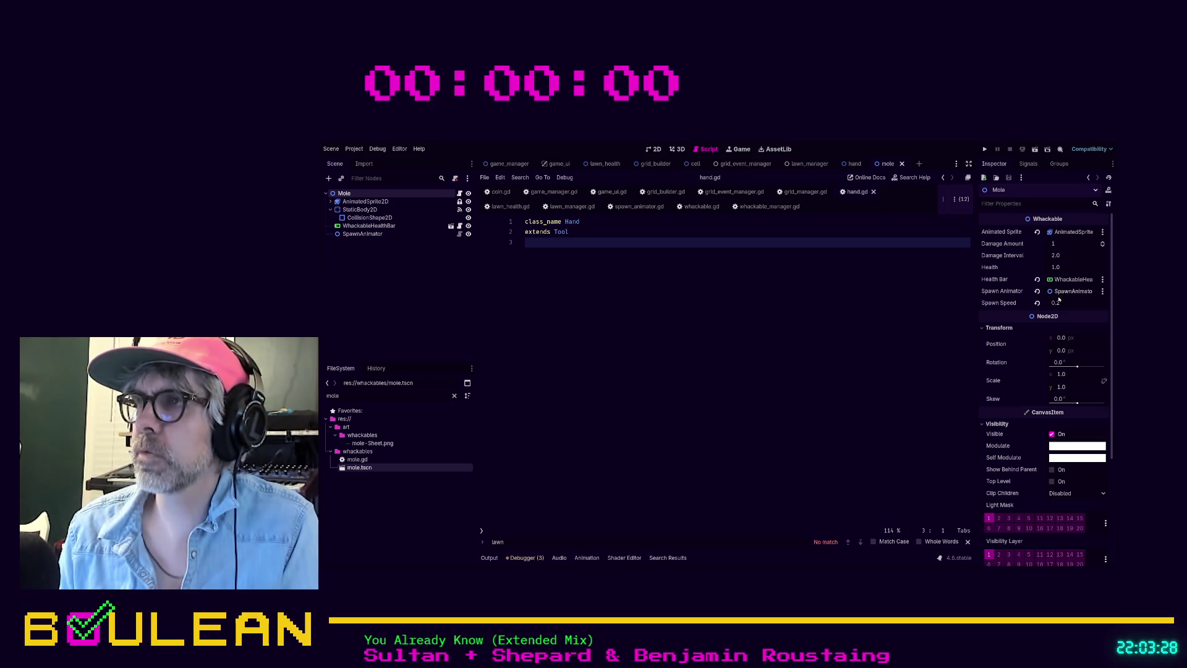
click(1009, 203)
text(spawn)
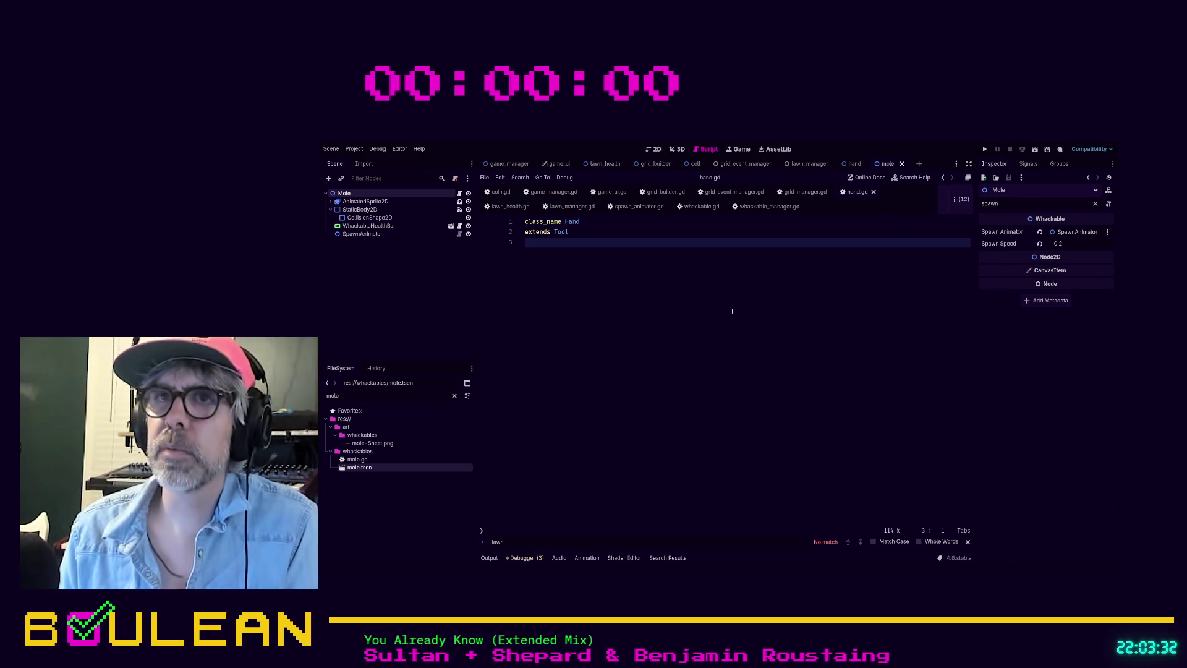
click(363, 234)
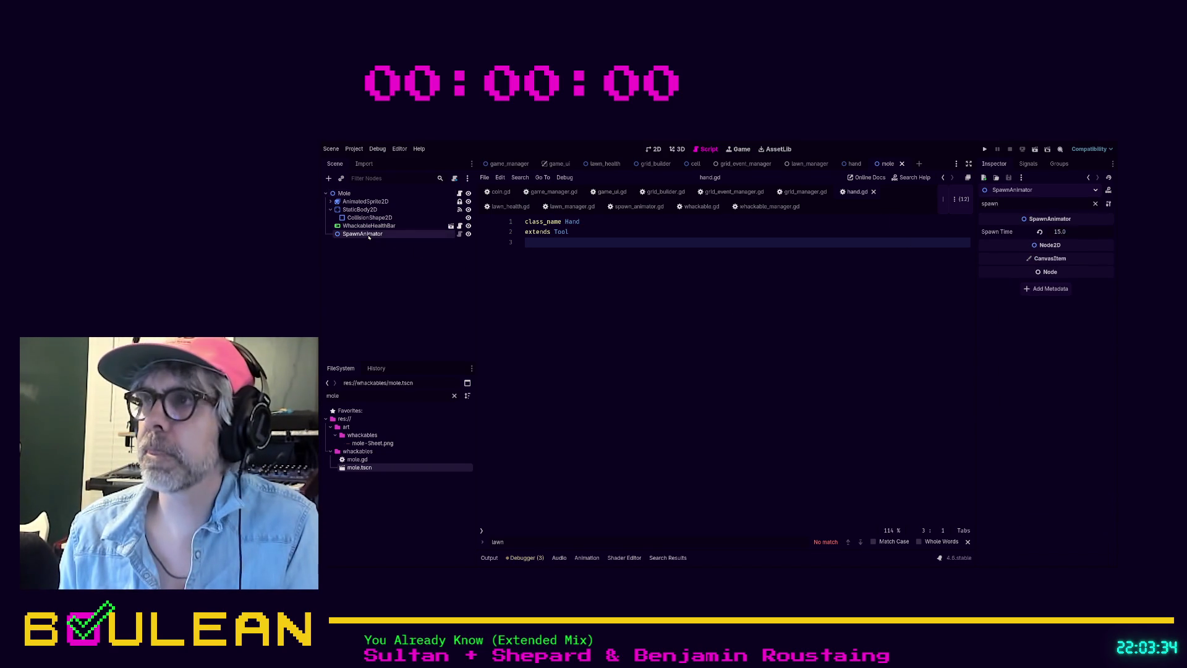
click(997, 231)
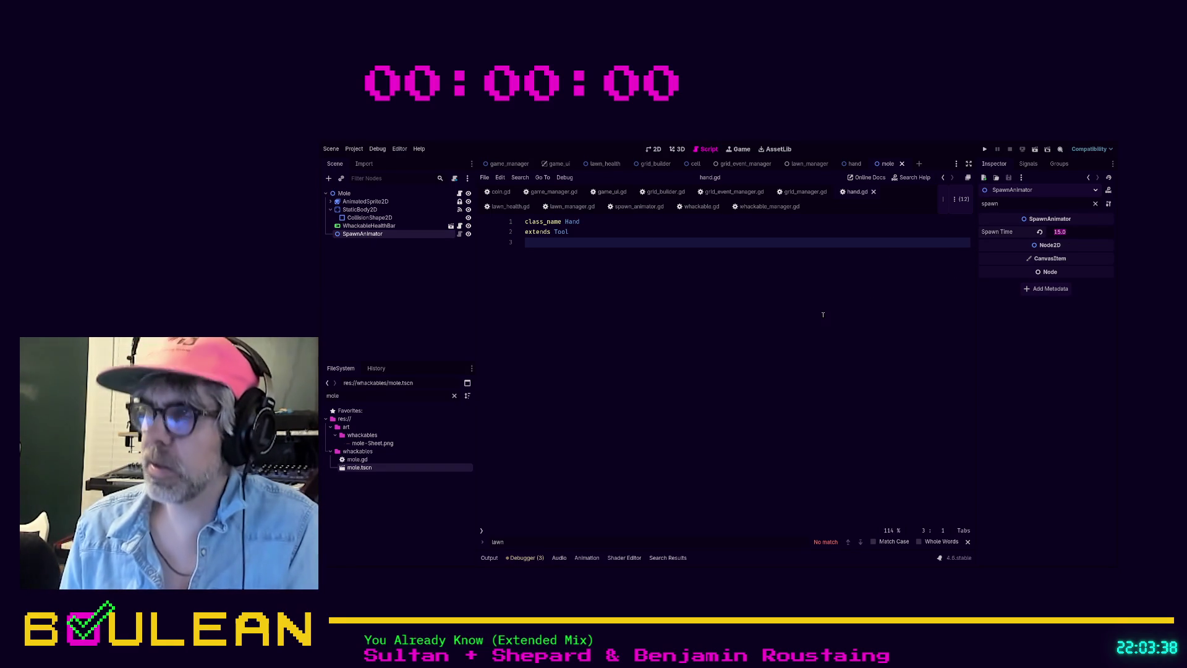
text(3)
key(Return)
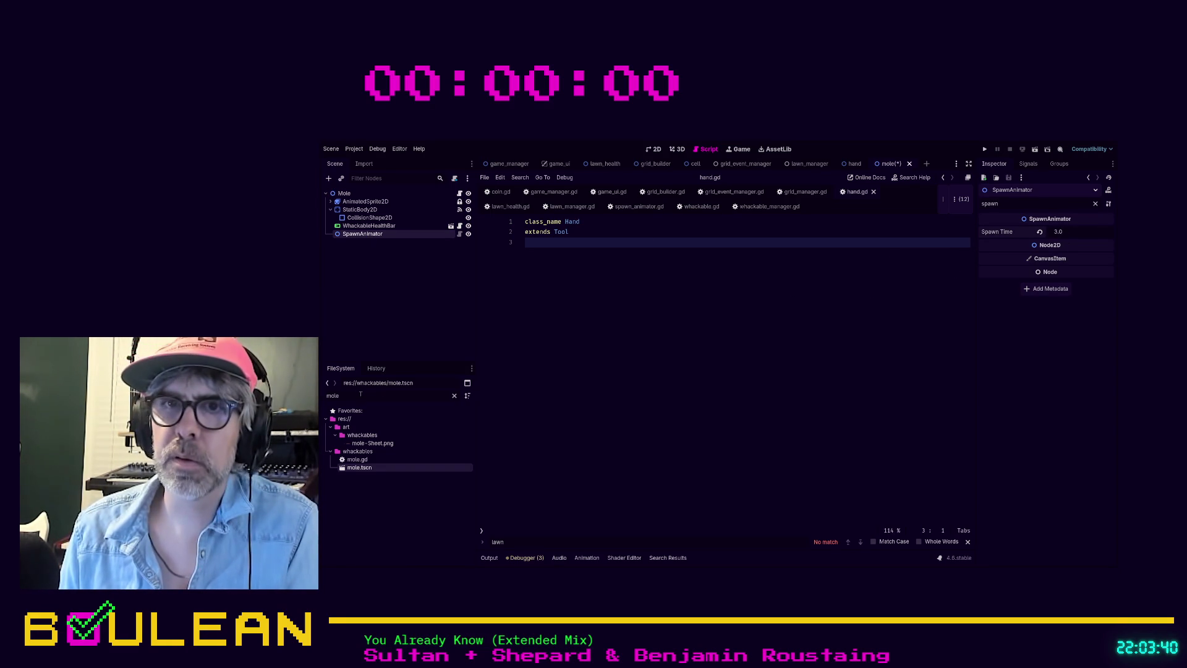
Step: In apple.tscn, set the SpawnAnimator's Spawn Time to 3
key(ctrl+a)
text(apple)
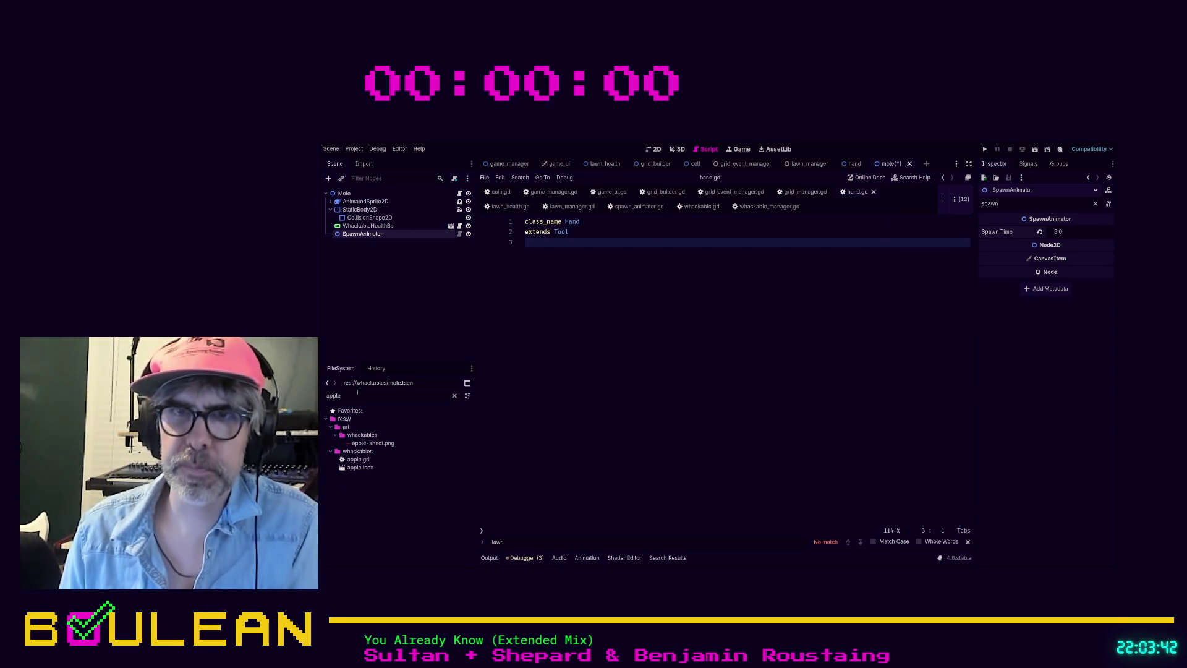
double_click(359, 467)
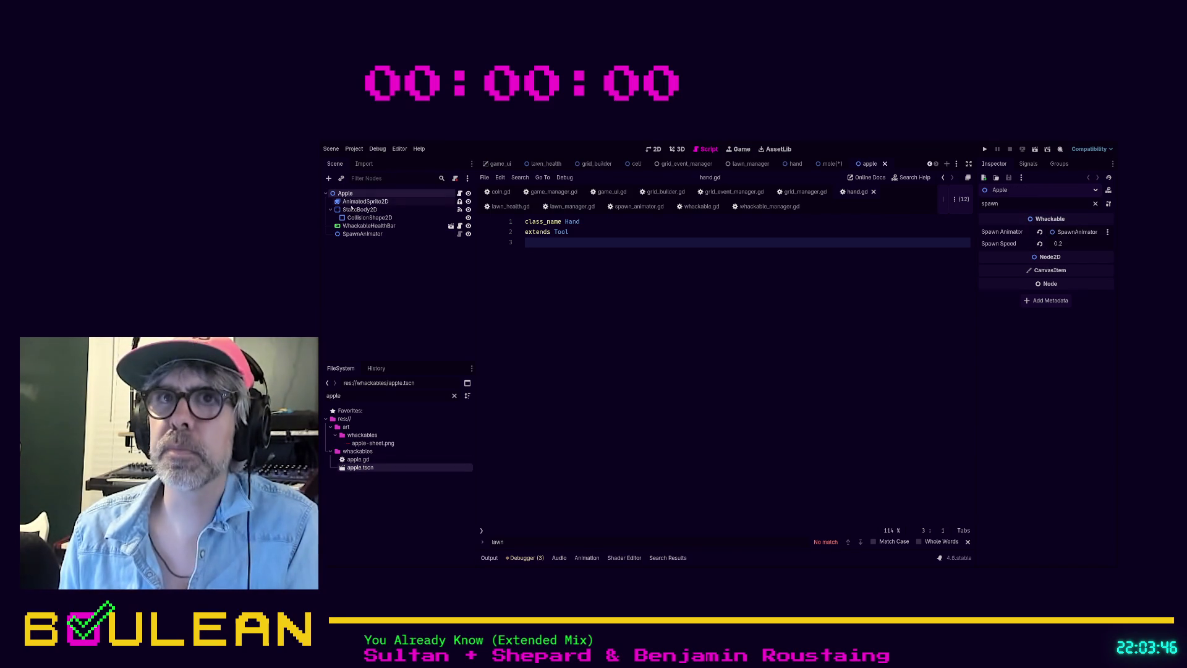
click(355, 202)
click(347, 194)
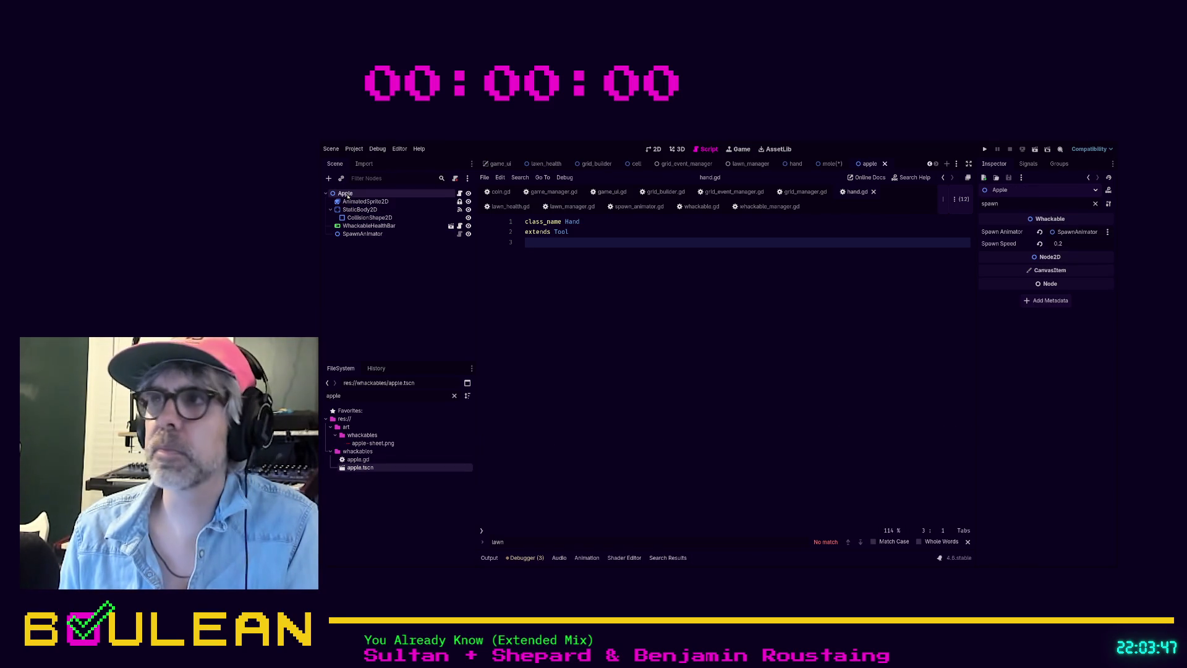
click(361, 234)
click(1059, 232)
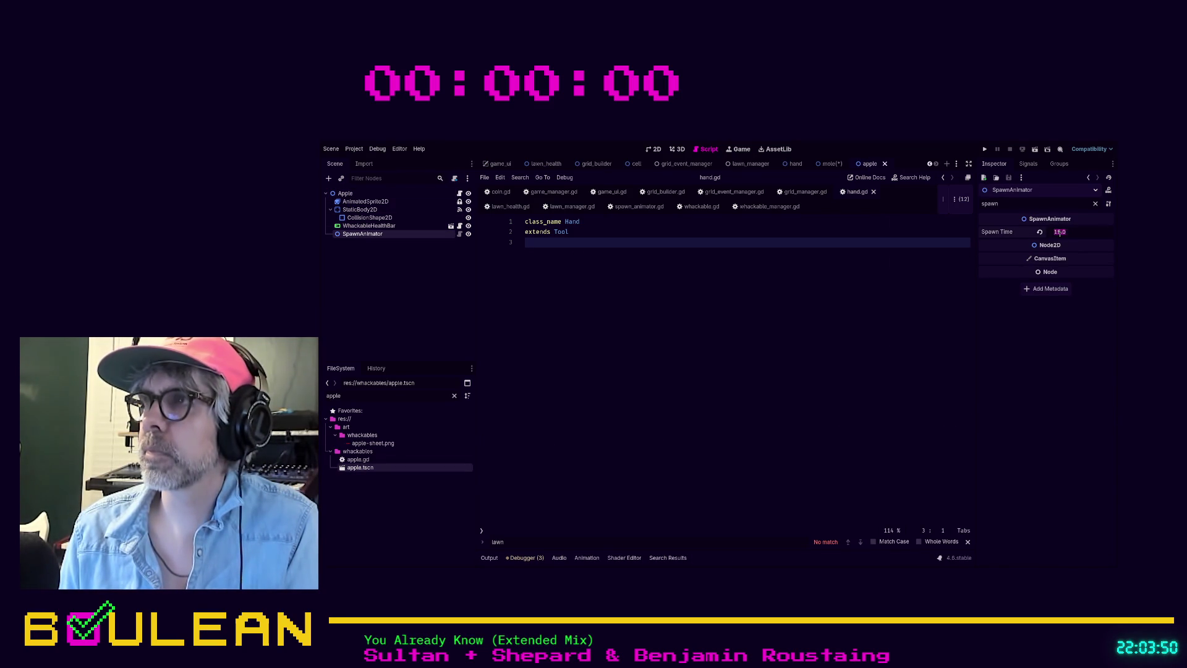
text(3)
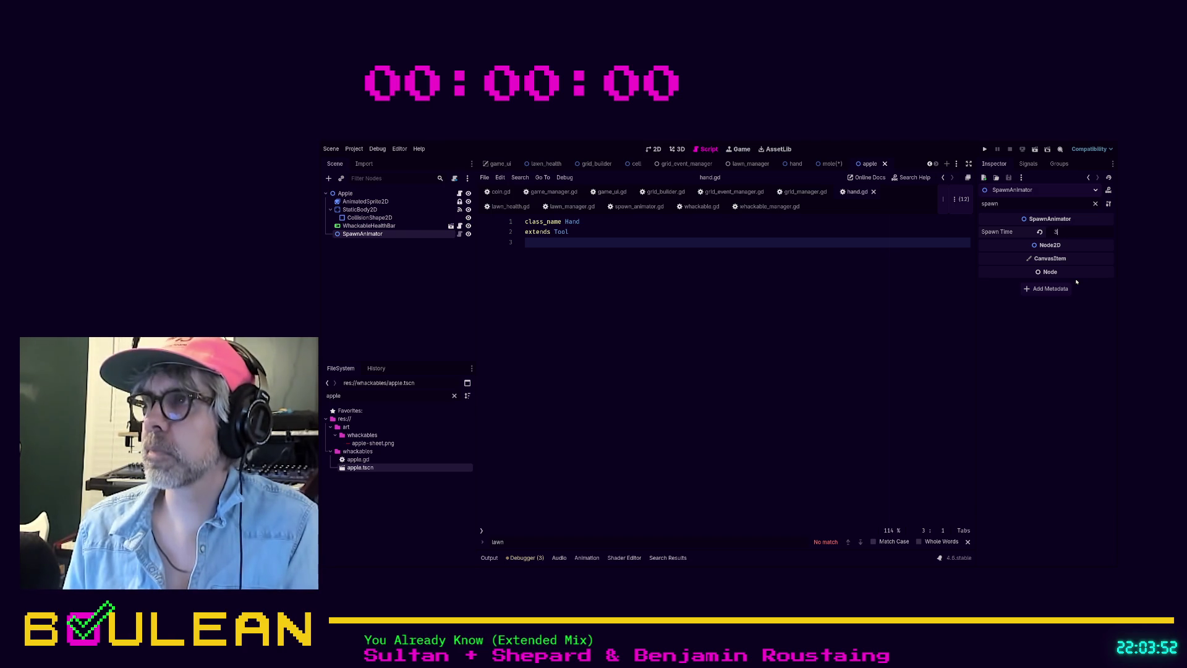
key(Return)
key(F5)
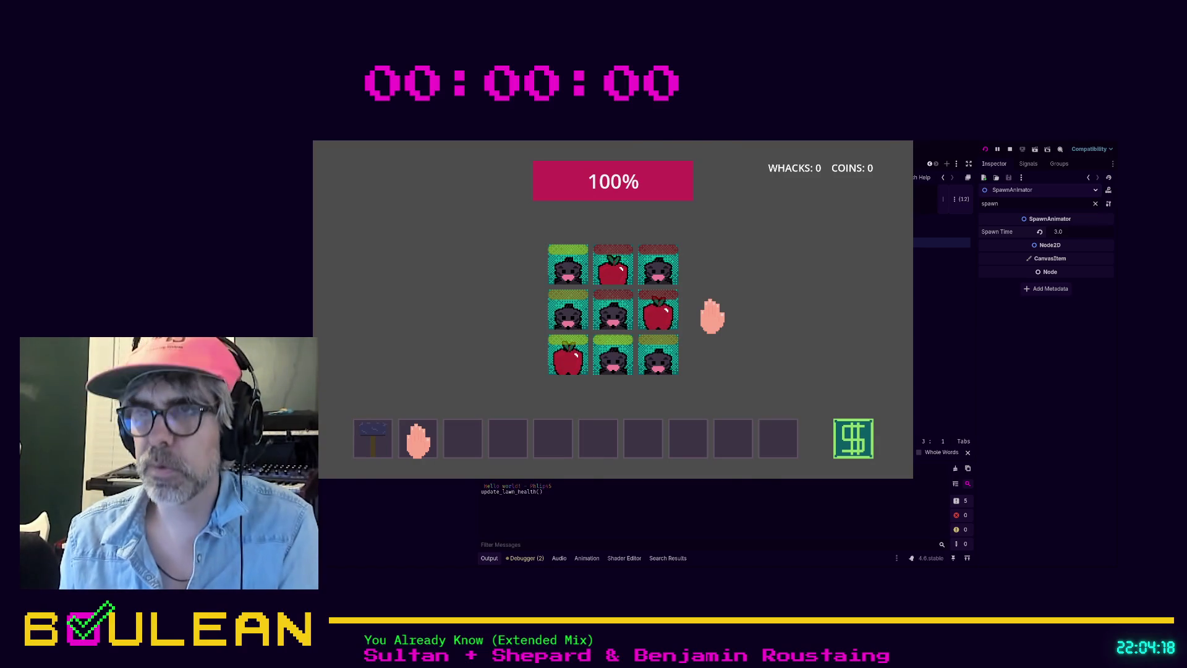
key(F8)
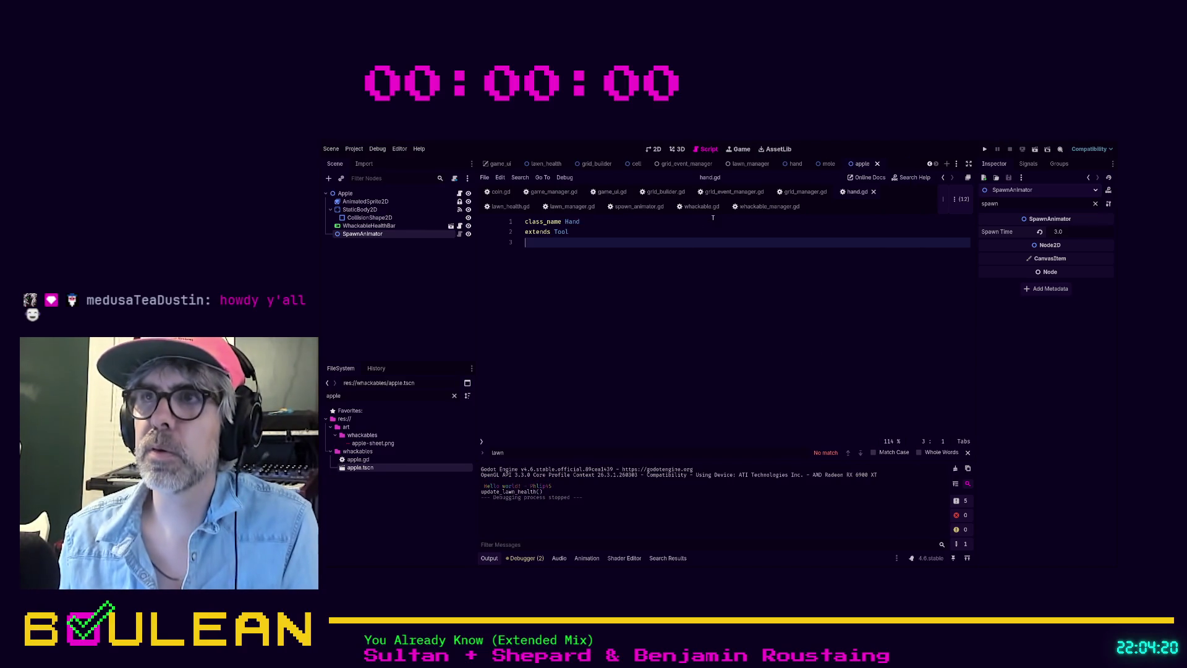
Step: Open whackable_manager.gd and delete the commented-out connect_to_whackable line
click(748, 210)
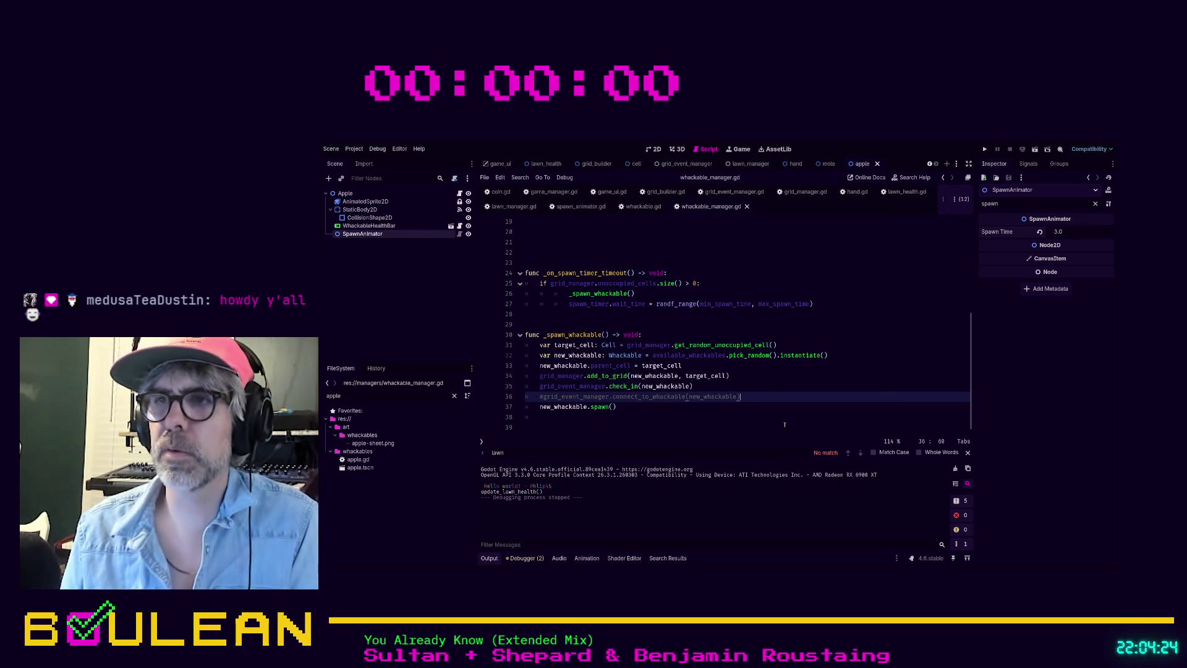
key(shift+Home)
key(shift+Home)
key(BackSpace)
key(BackSpace)
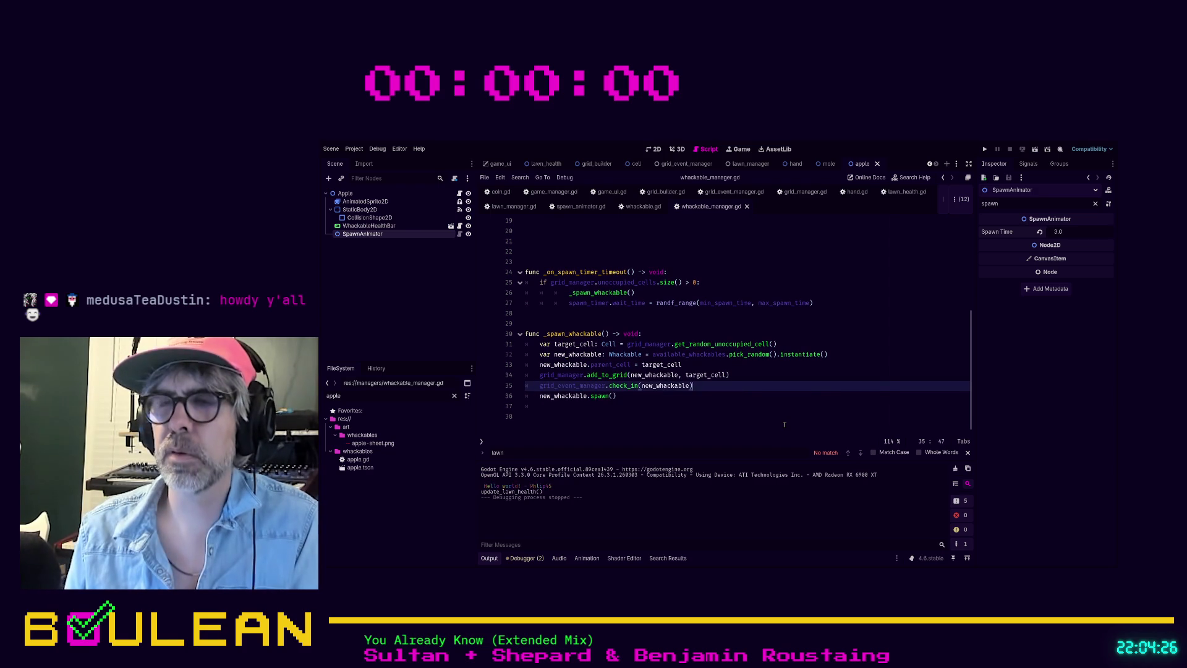
Step: Add print("_on_whackable_dealt_damage") inside the _on_whackable_dealt_damage handler
ctrl+click(622, 386)
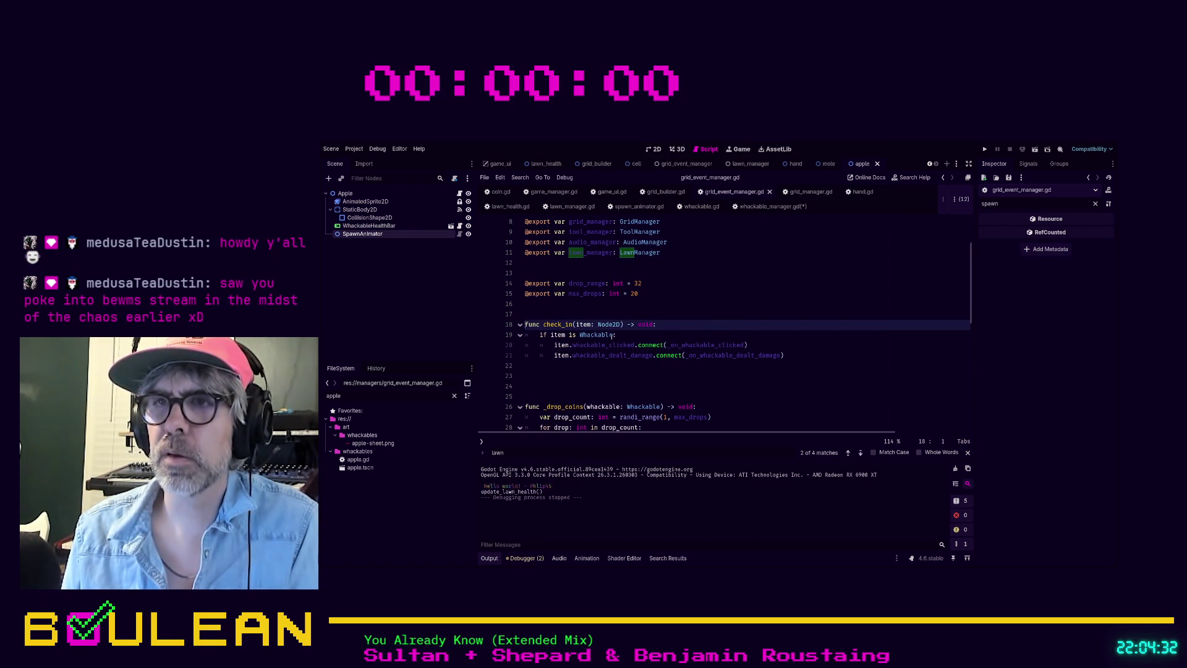
ctrl+click(713, 356)
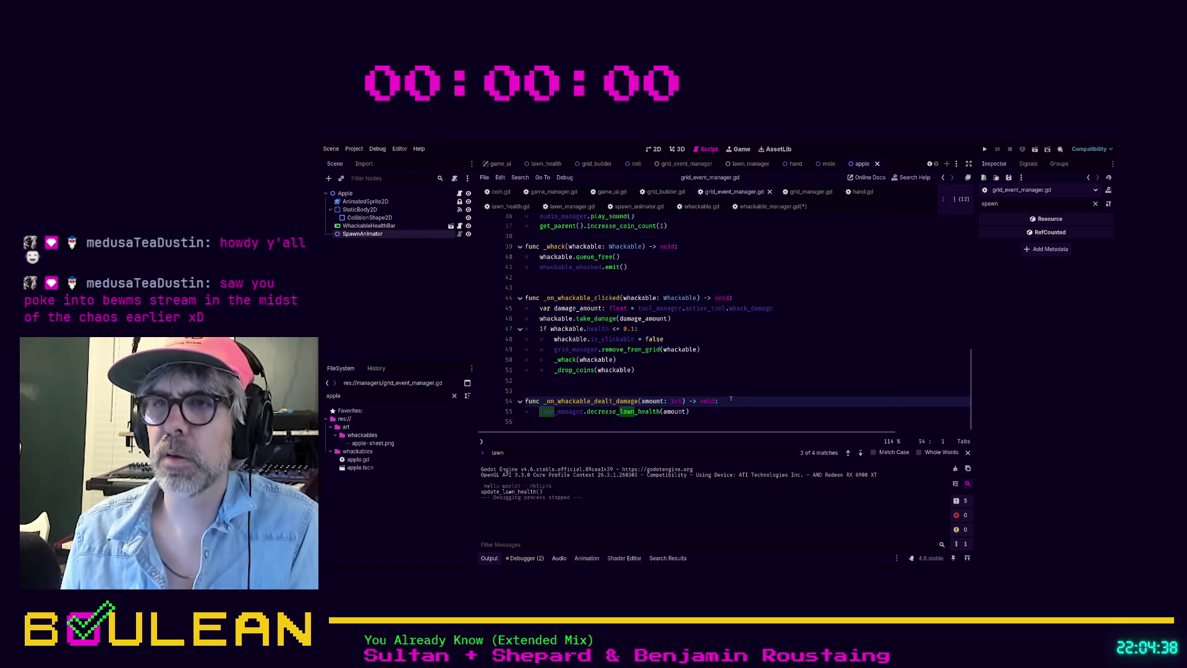
key(Return)
text(print)
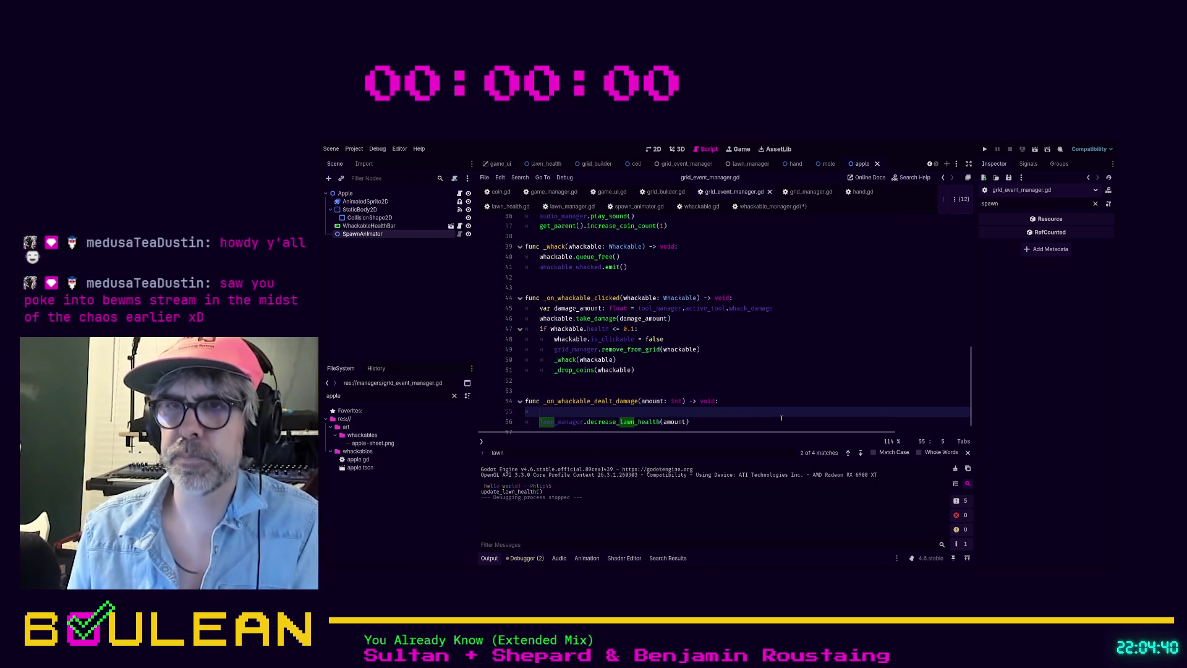
text((")
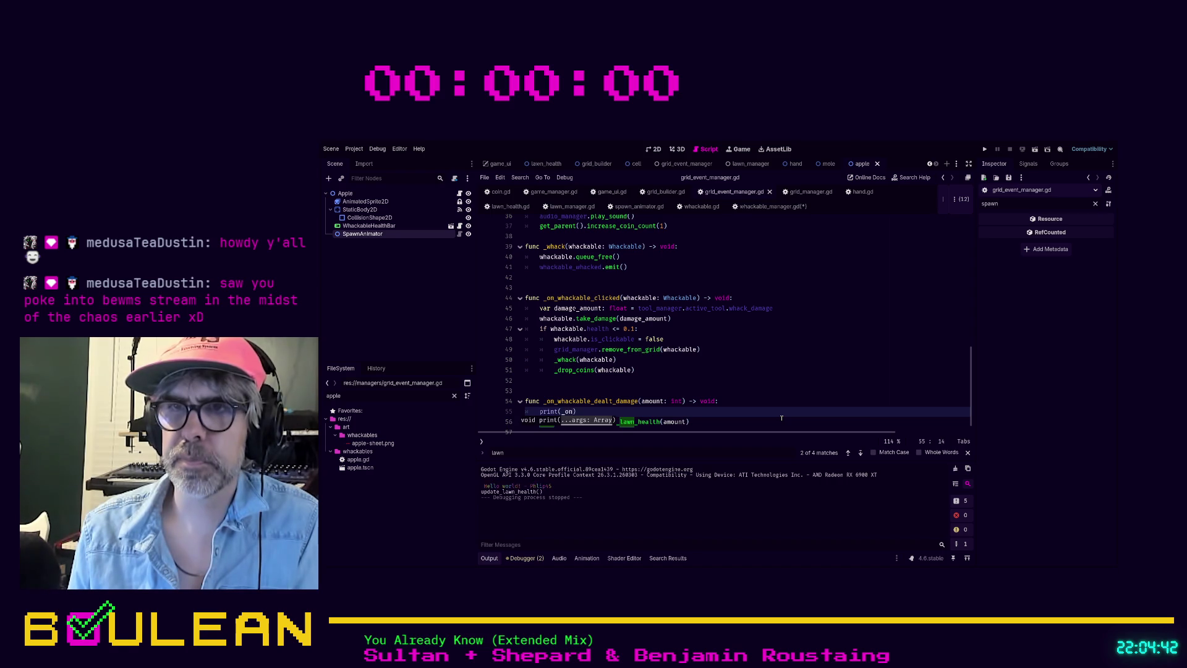
text(_on)
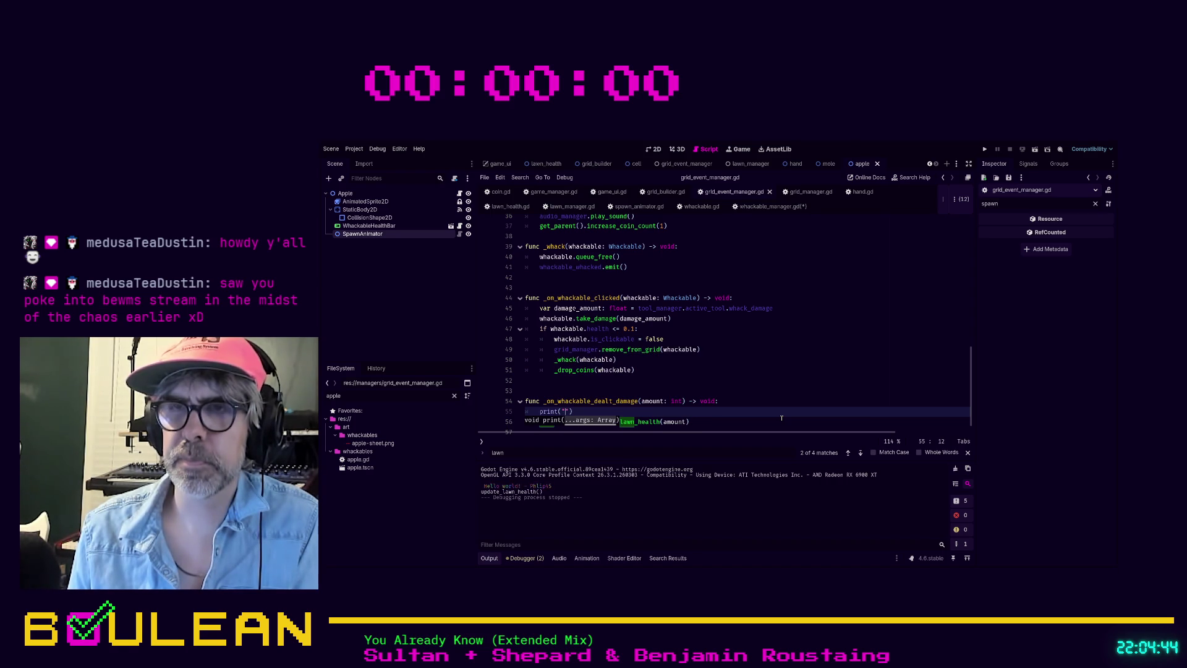
text(_whackable_d)
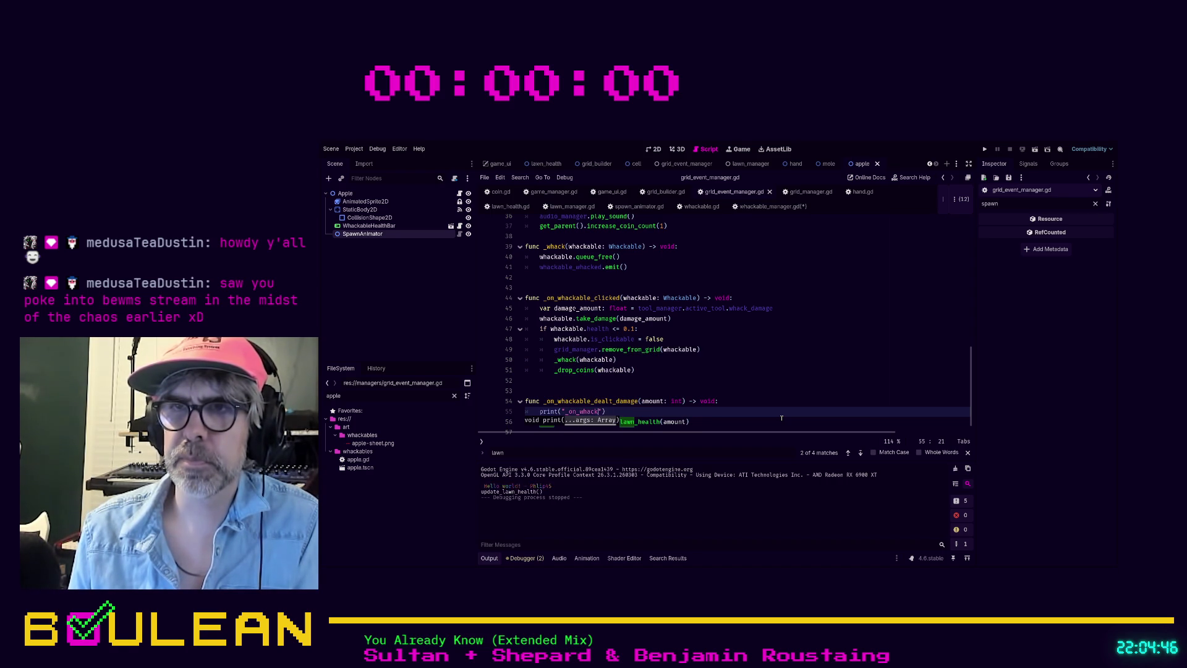
text(ealt_dam)
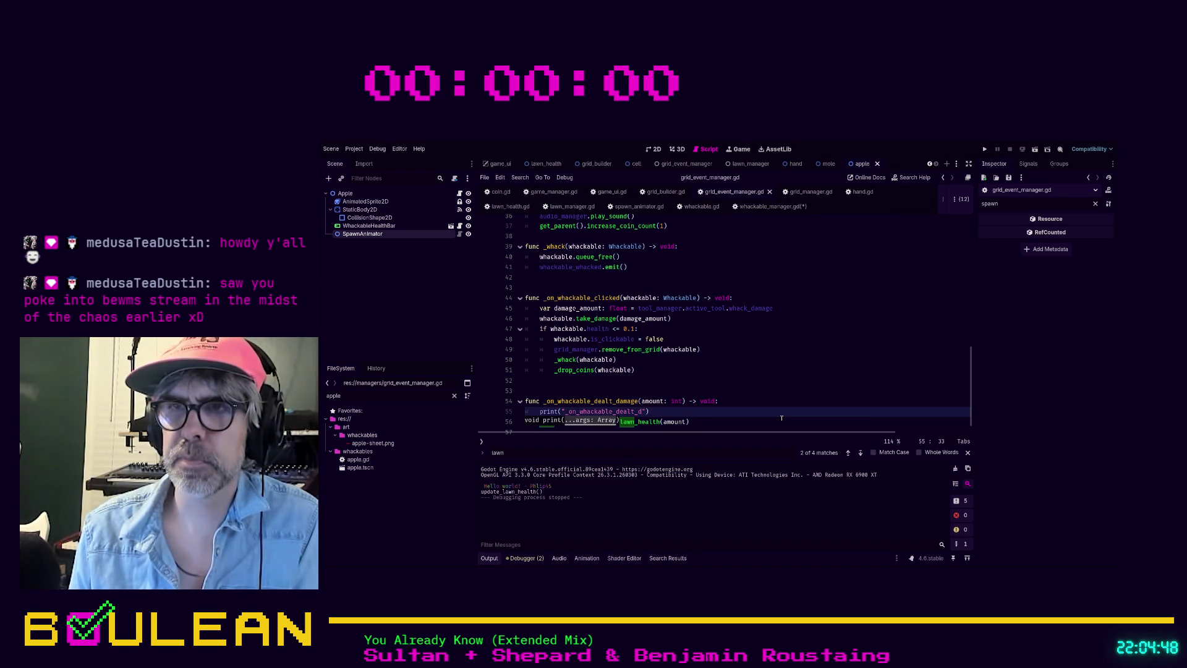
text(age)
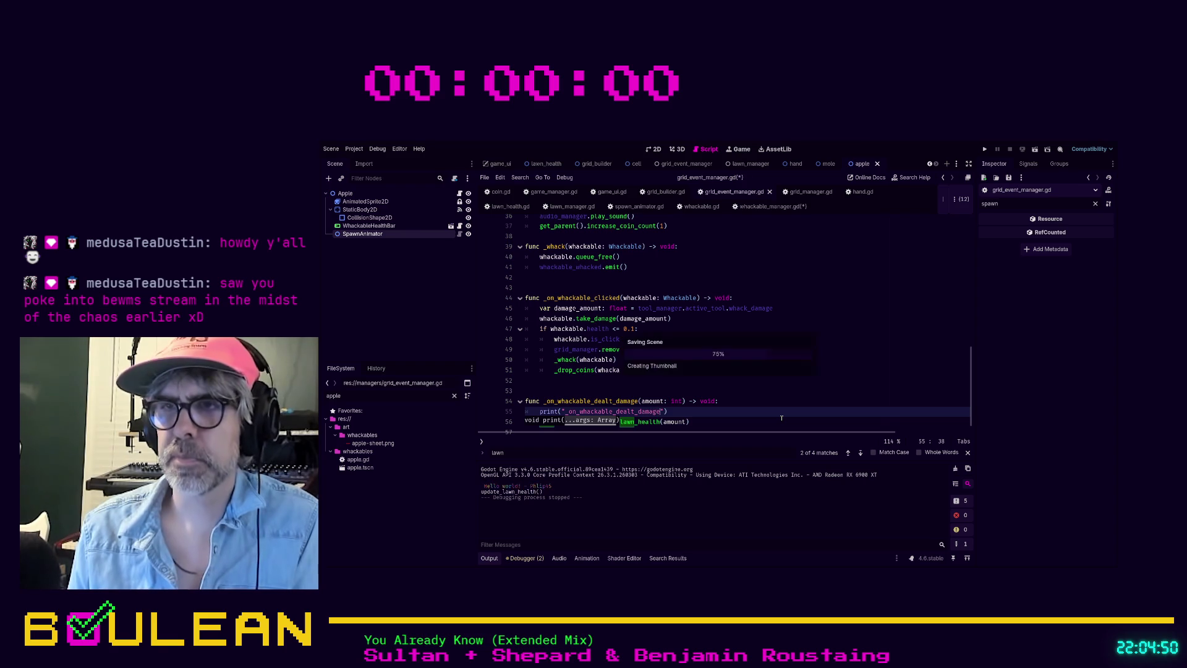
Step: Test-run the game to confirm the dealt-damage prints, then bookmark the line 54 function header
key(F5)
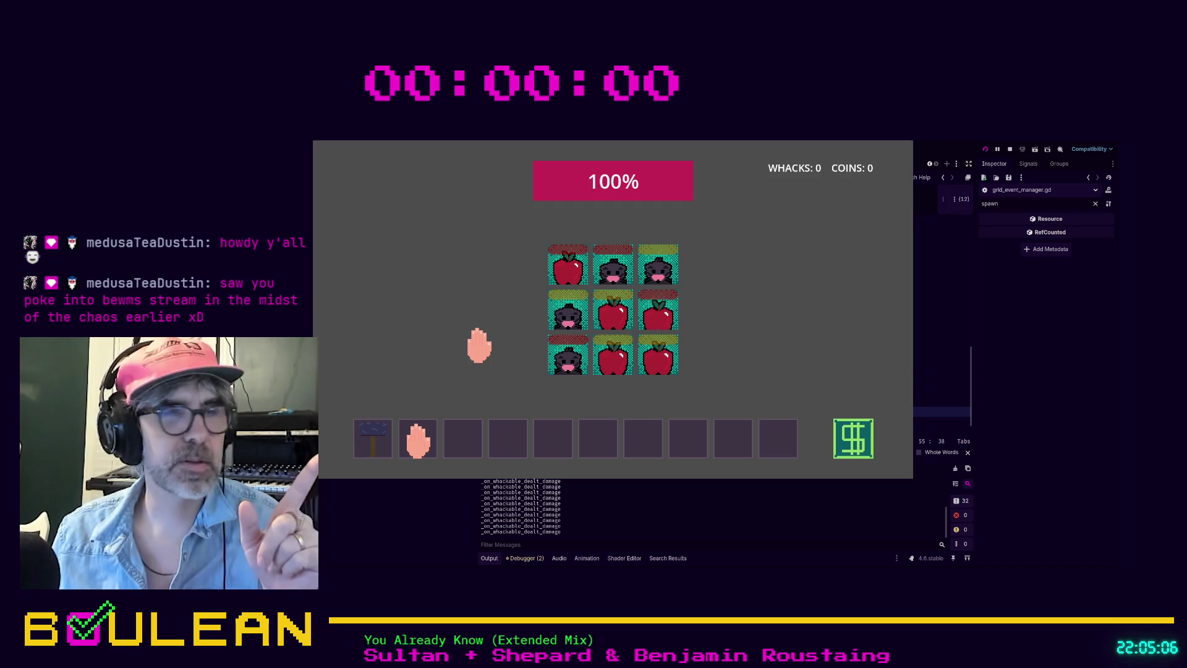
key(F8)
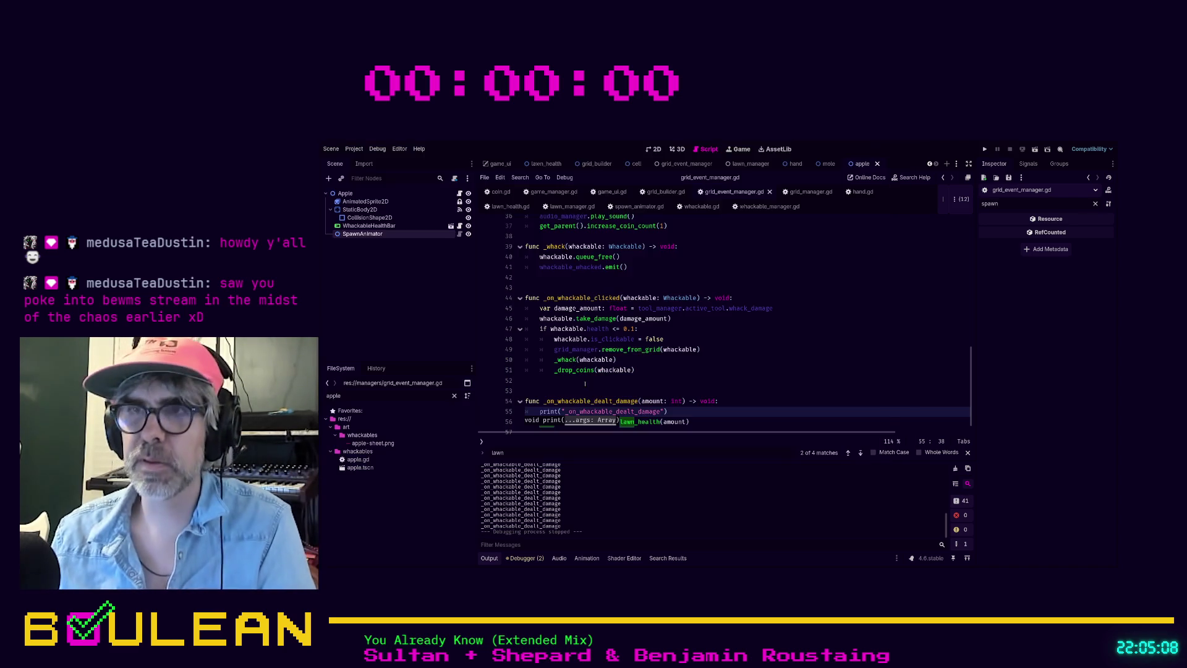
key(Down)
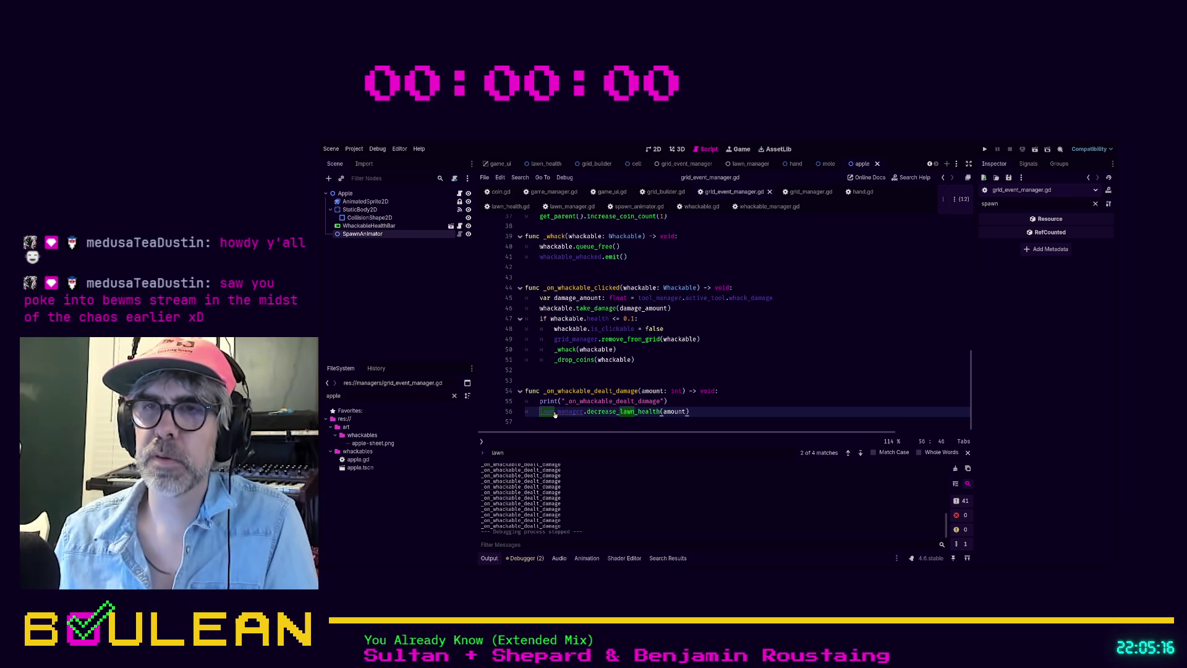
click(726, 391)
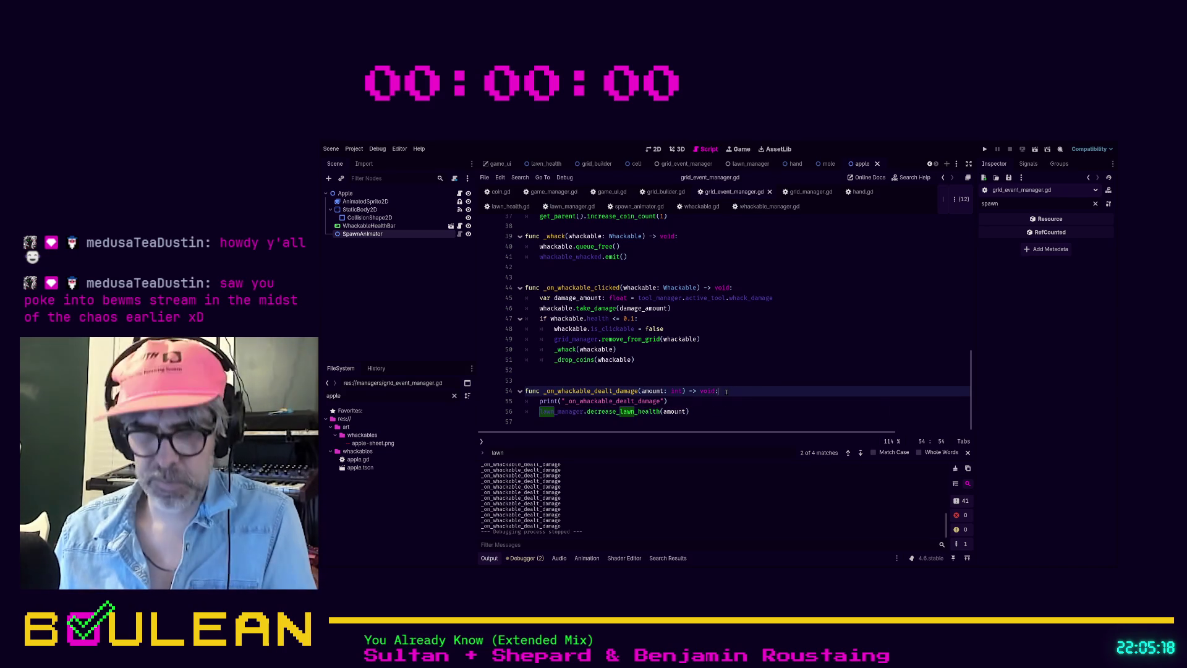
key(ctrl+alt+b)
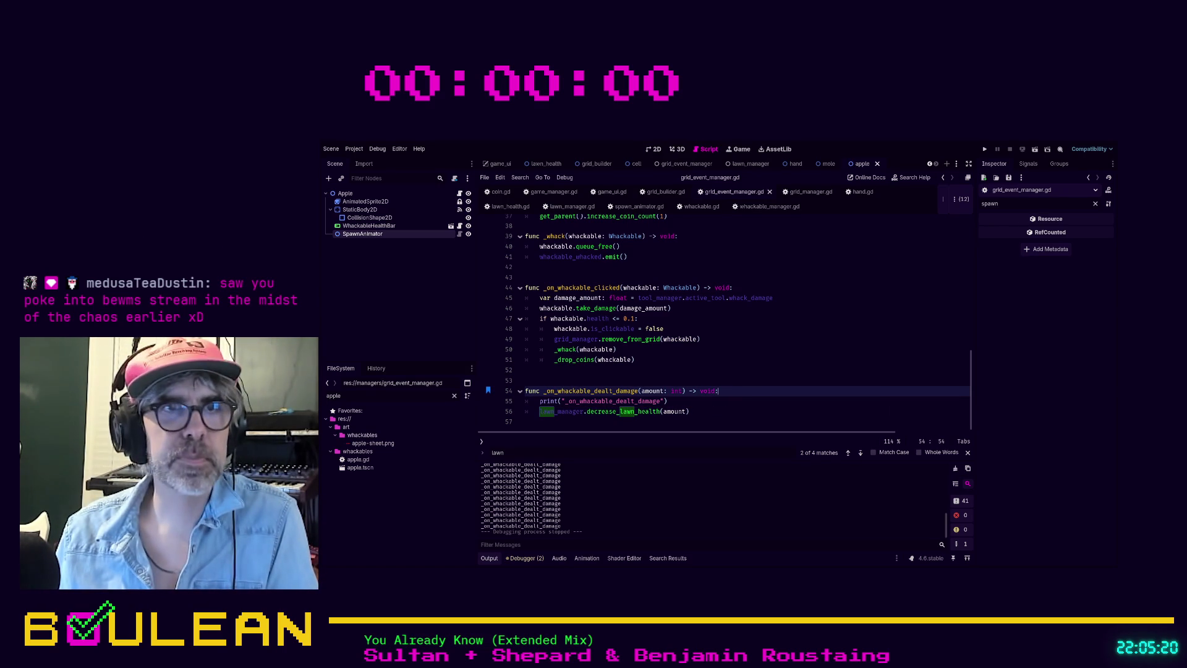
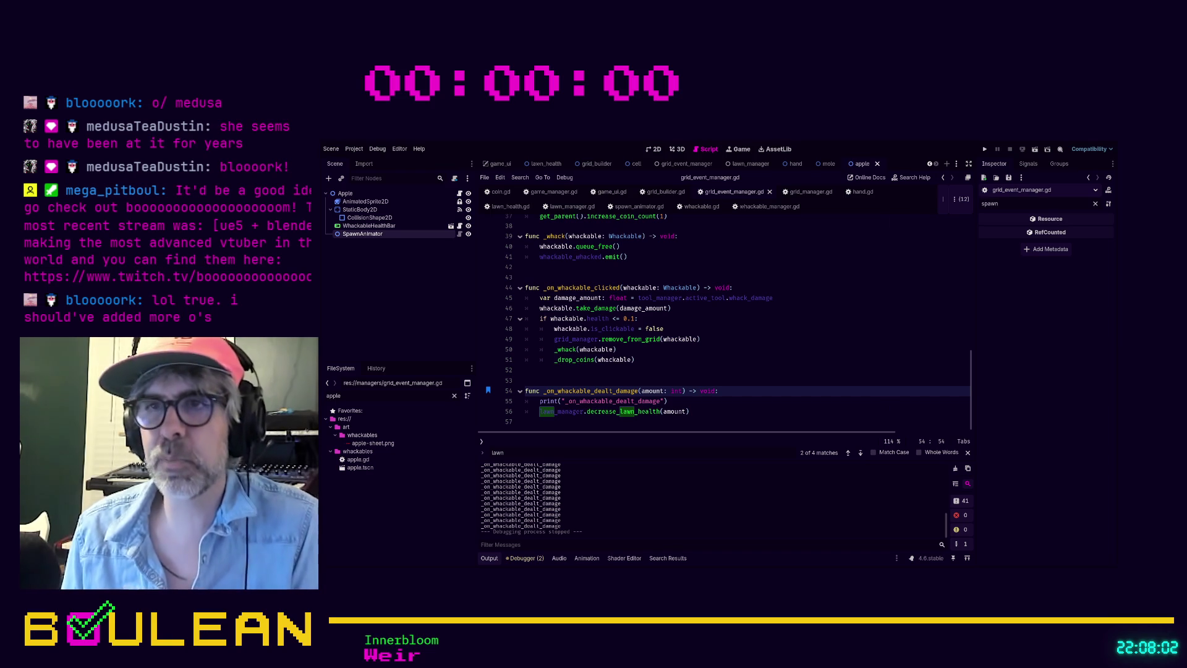
Step: Open decrease_lawn_health in lawn_manager.gd and search the project for lawn_health_changed
click(729, 406)
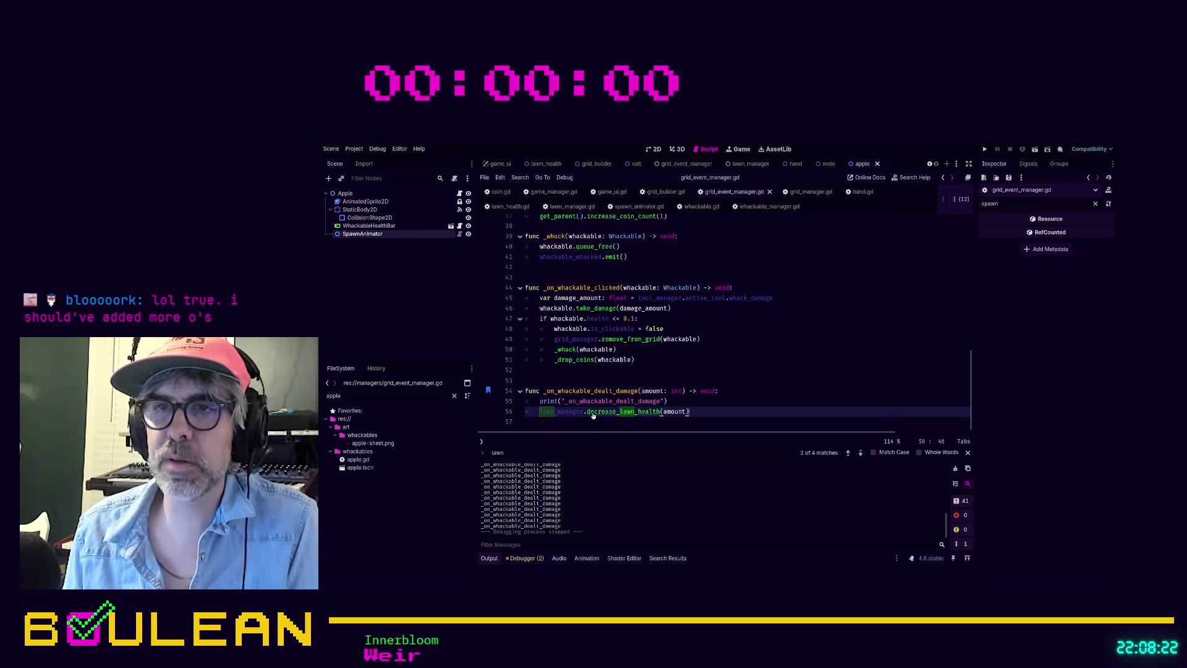
ctrl+click(603, 413)
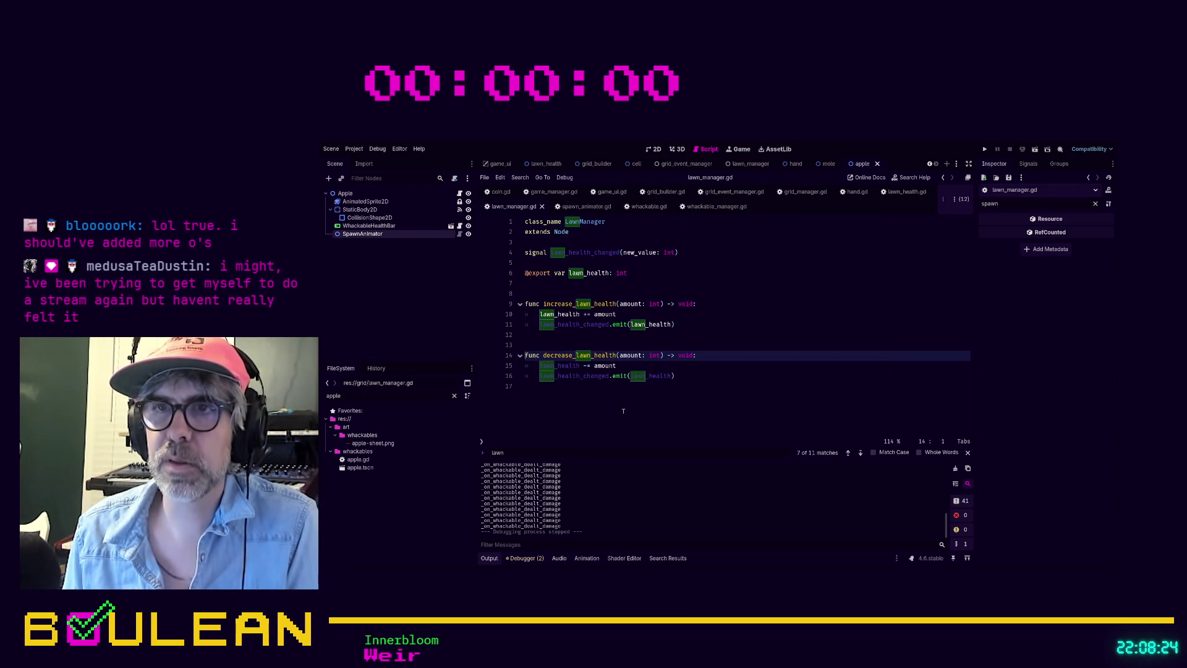
click(626, 366)
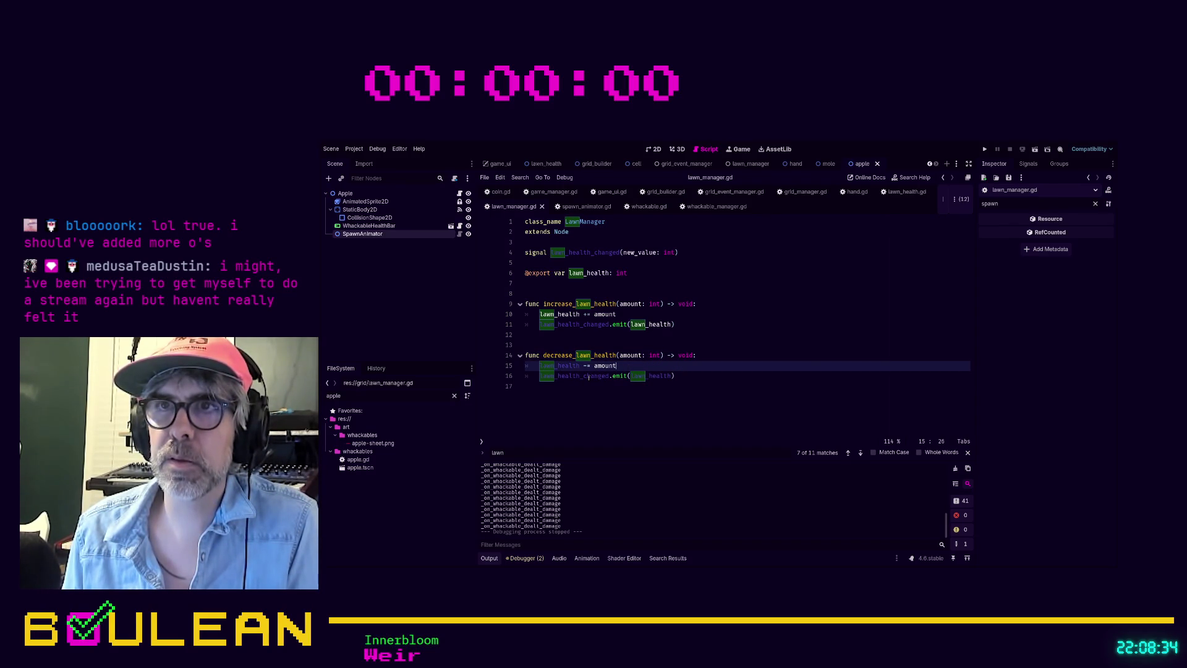
click(549, 408)
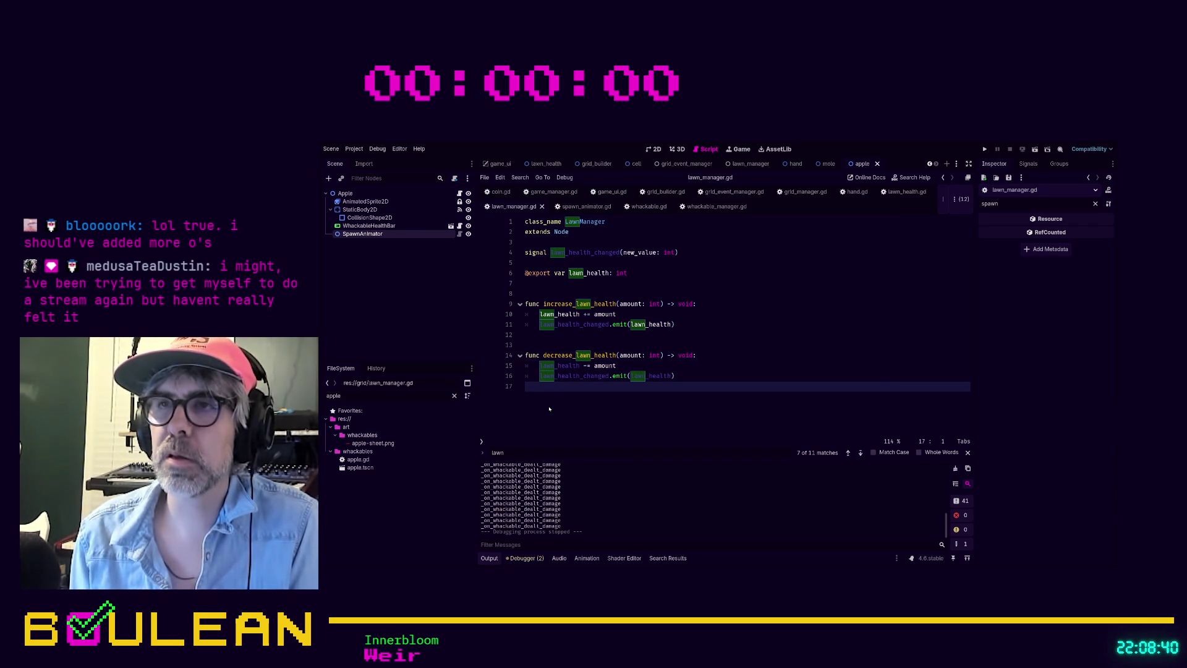
key(ctrl+shift+f)
key(Return)
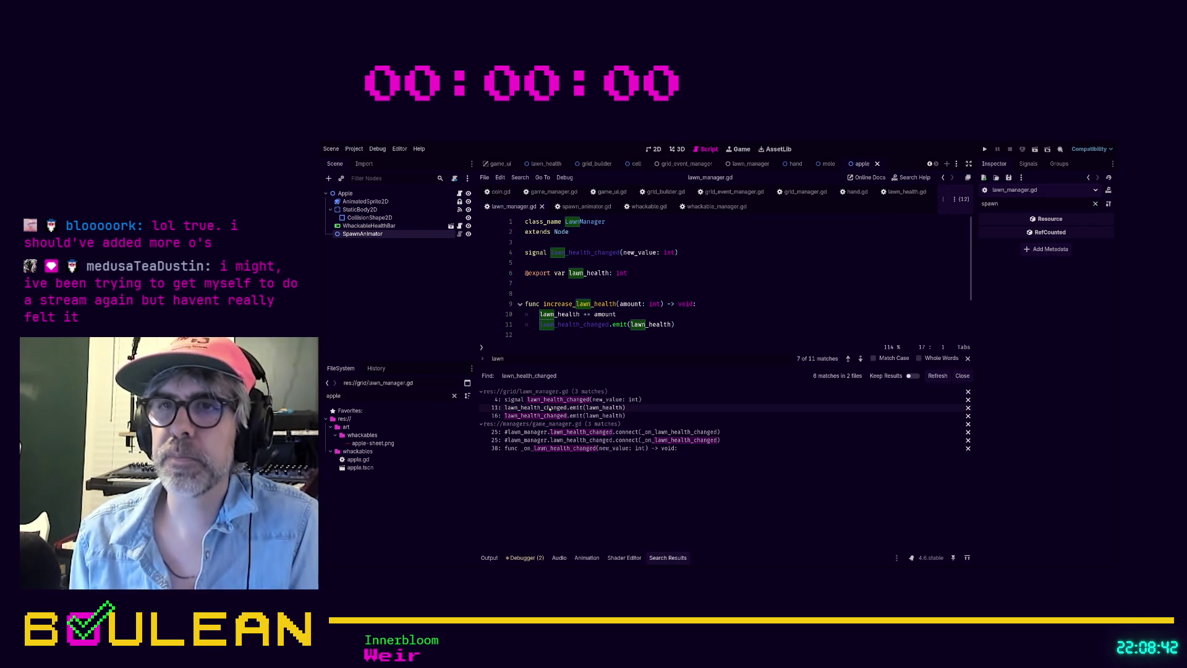
Step: In game_manager.gd's _ready, uncomment the line connecting lawn_health_changed to _on_lawn_health_changed
click(597, 408)
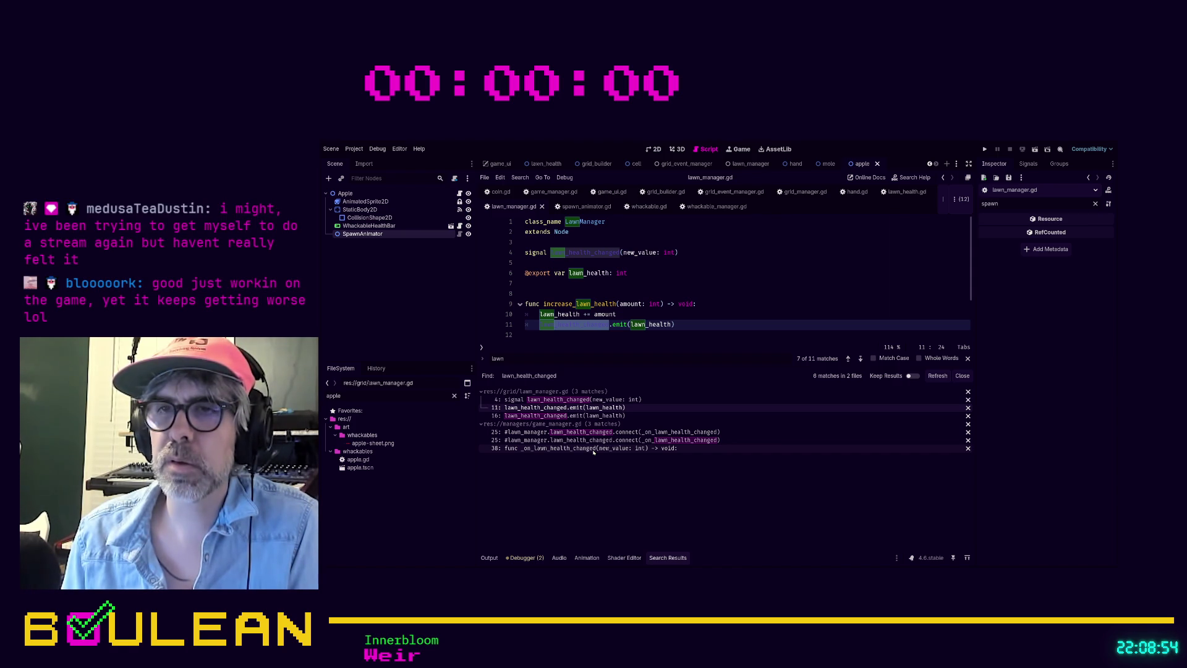
click(595, 449)
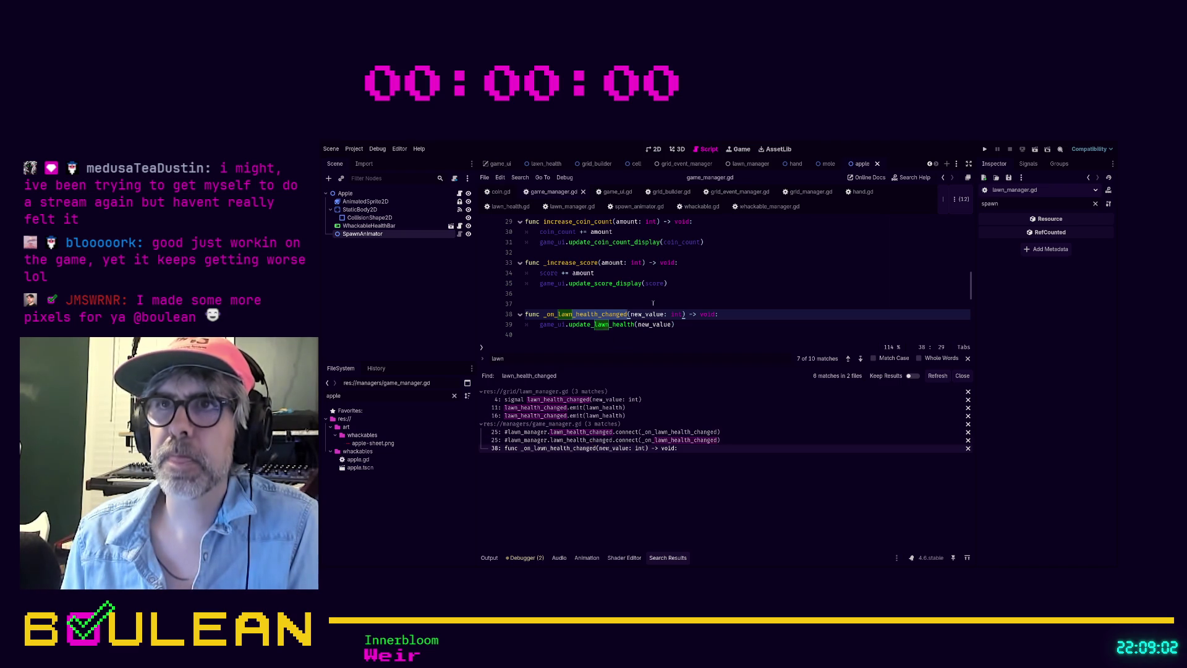
scroll(675, 295, up, 9)
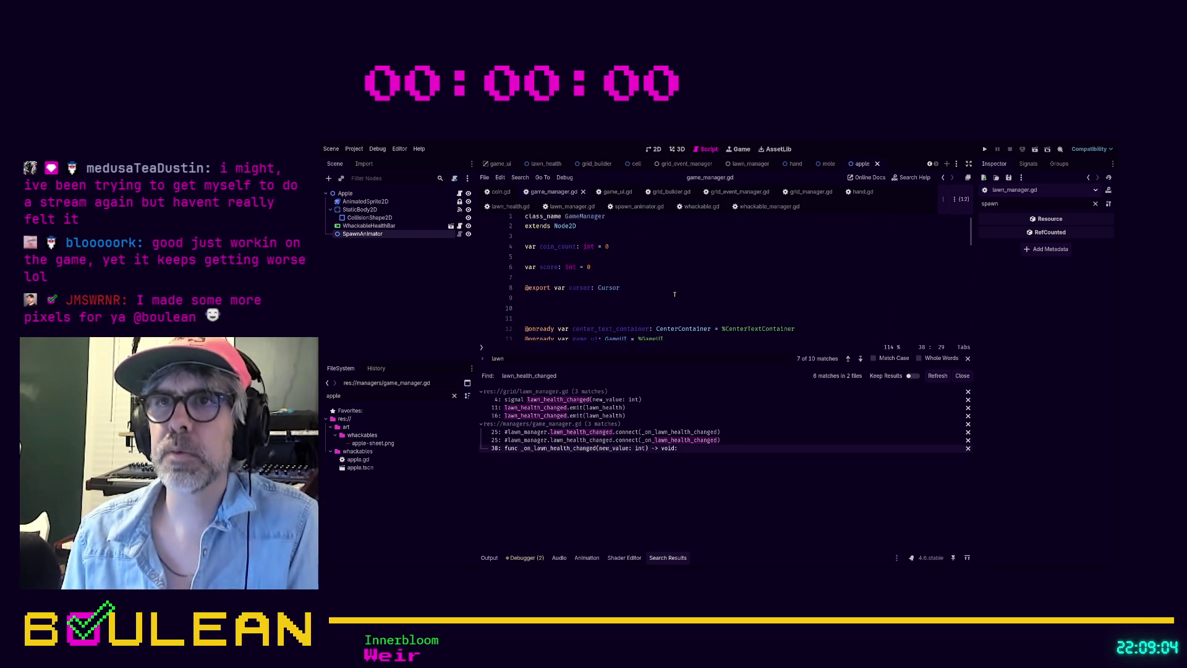
scroll(675, 294, down, 1)
scroll(674, 294, down, 4)
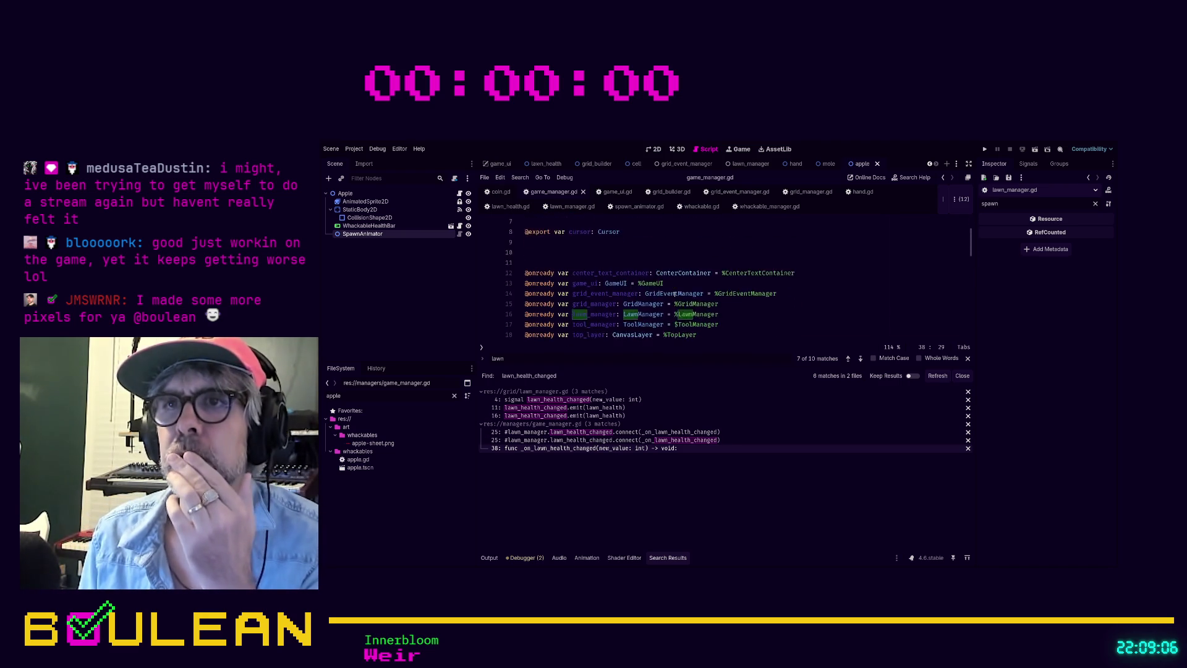
scroll(674, 295, down, 2)
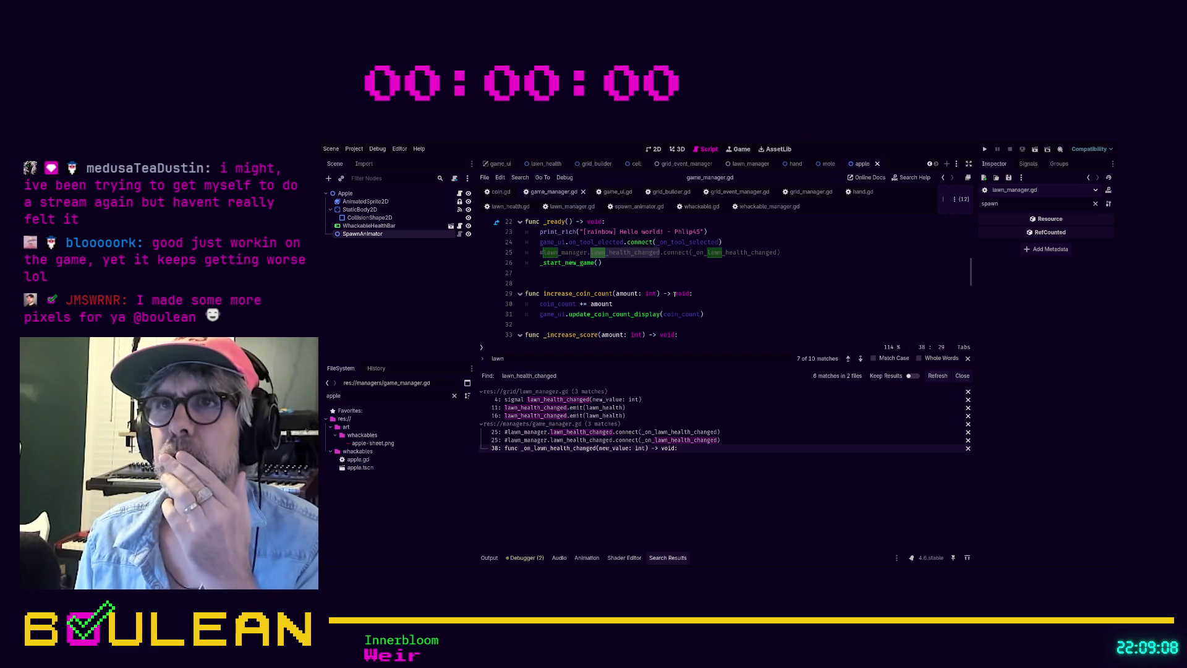
scroll(541, 272, up, 1)
click(541, 283)
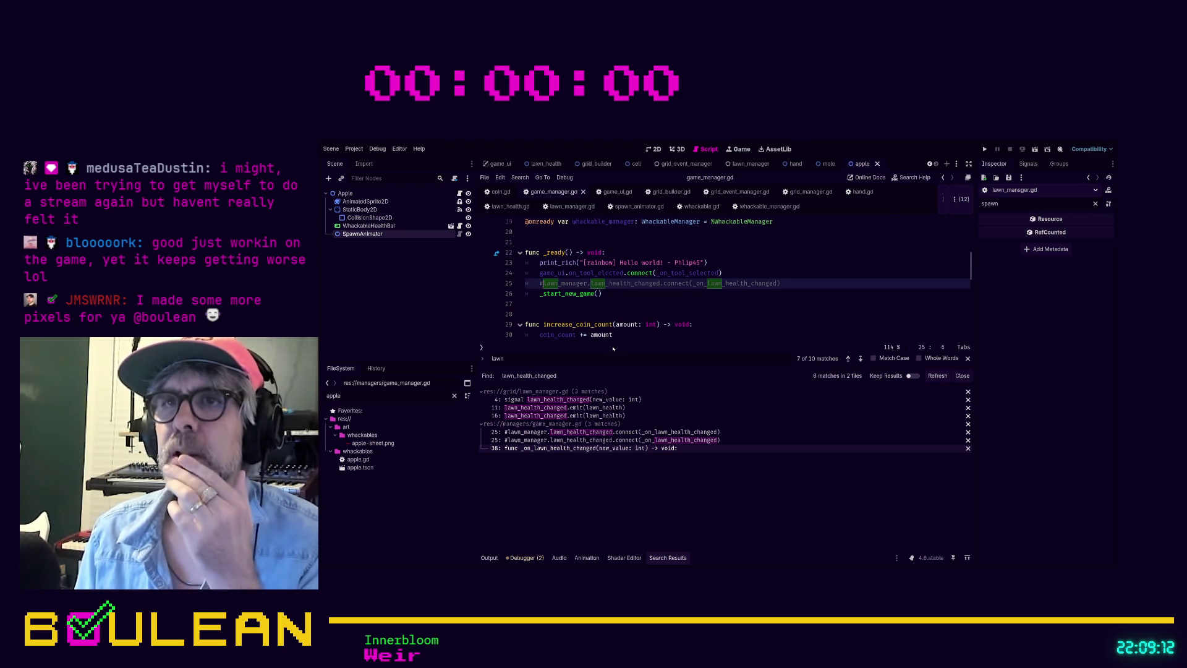
key(BackSpace)
Step: Run the game with F5 to test the restored signal connection
scroll(739, 316, down, 4)
click(739, 323)
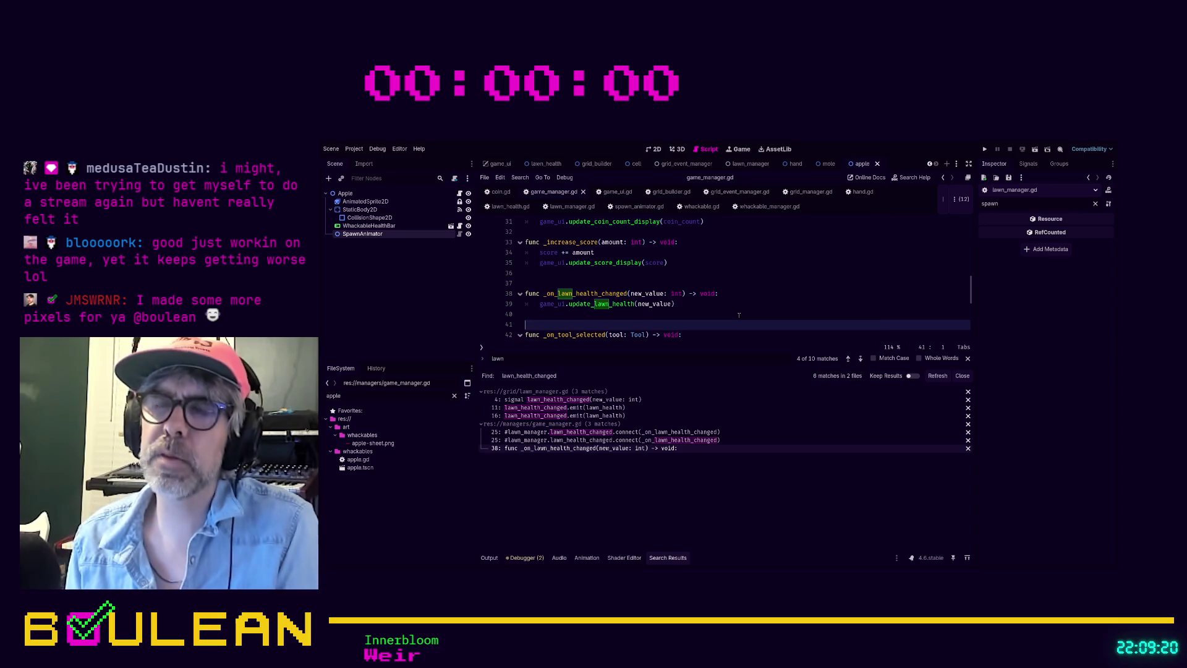
scroll(739, 315, down, 4)
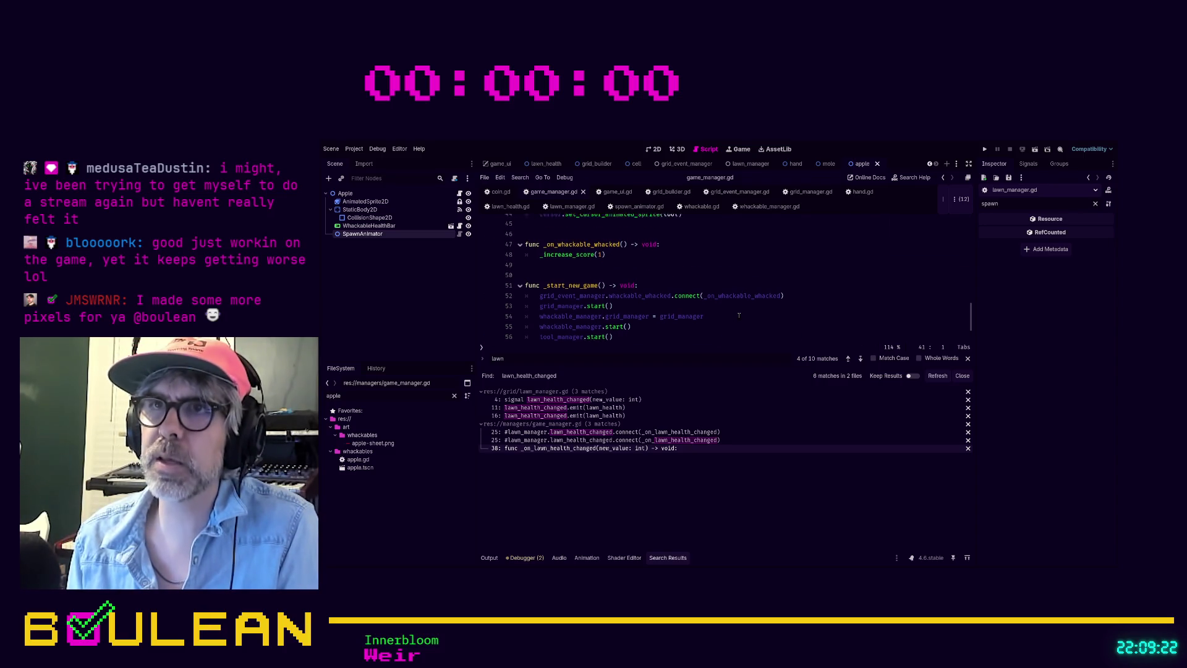
click(686, 293)
key(F5)
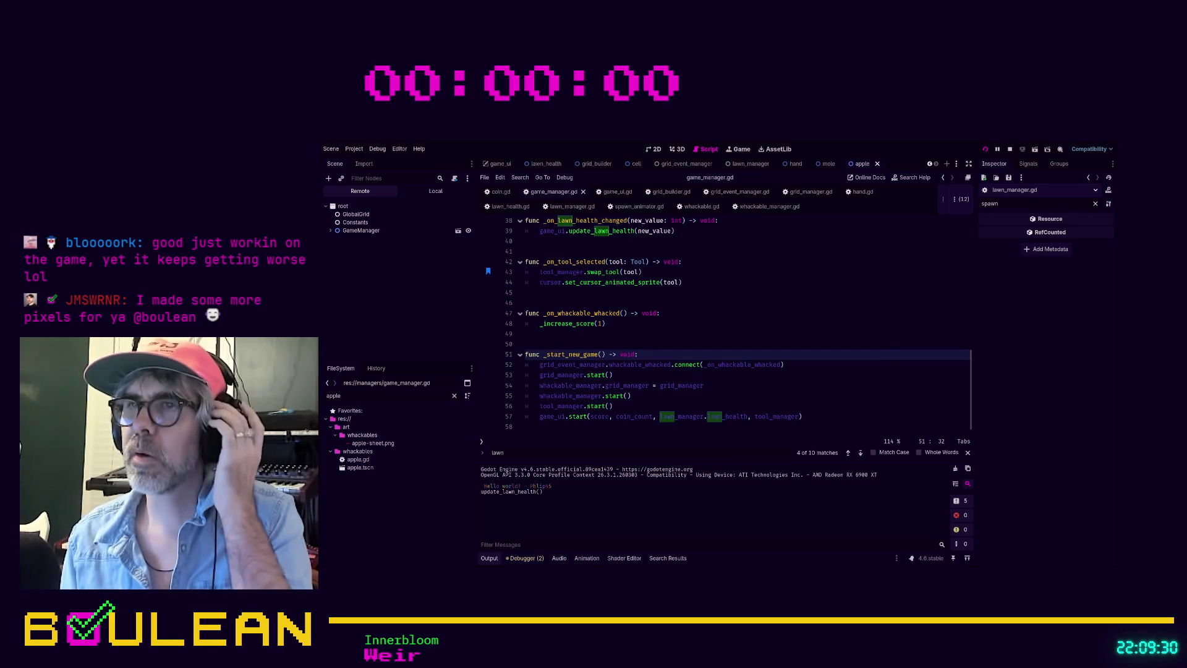
Step: In the running game, whack apples and moles across the grid until lawn health drains to 0%
key(alt+Tab)
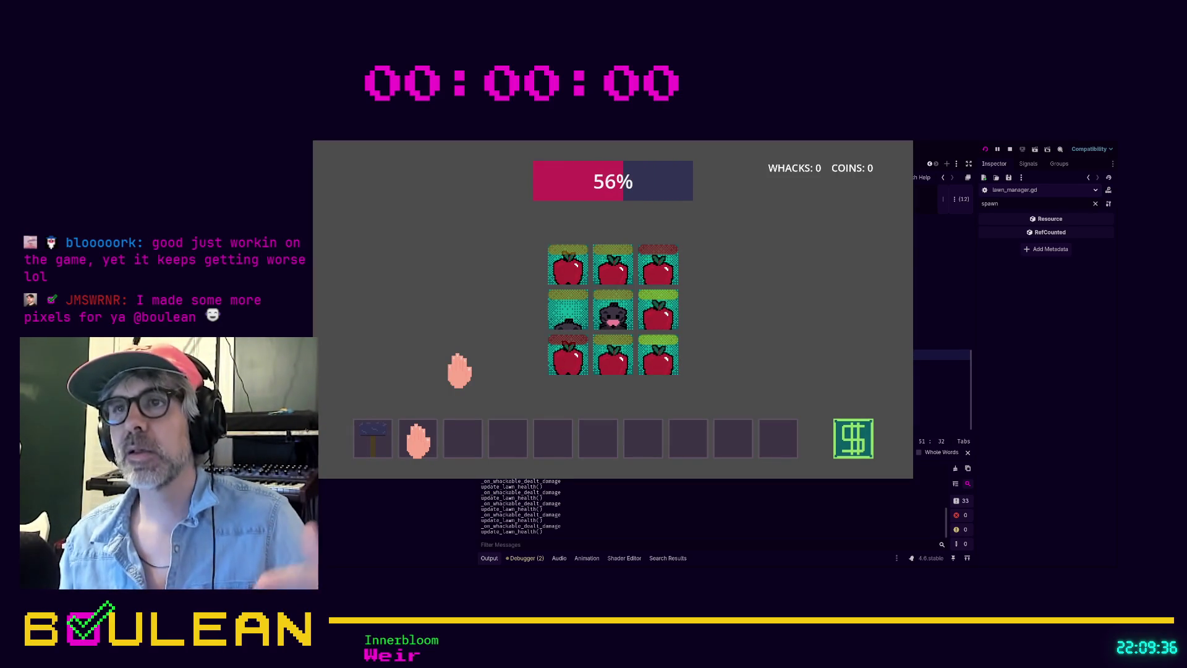
click(575, 262)
click(611, 265)
click(654, 265)
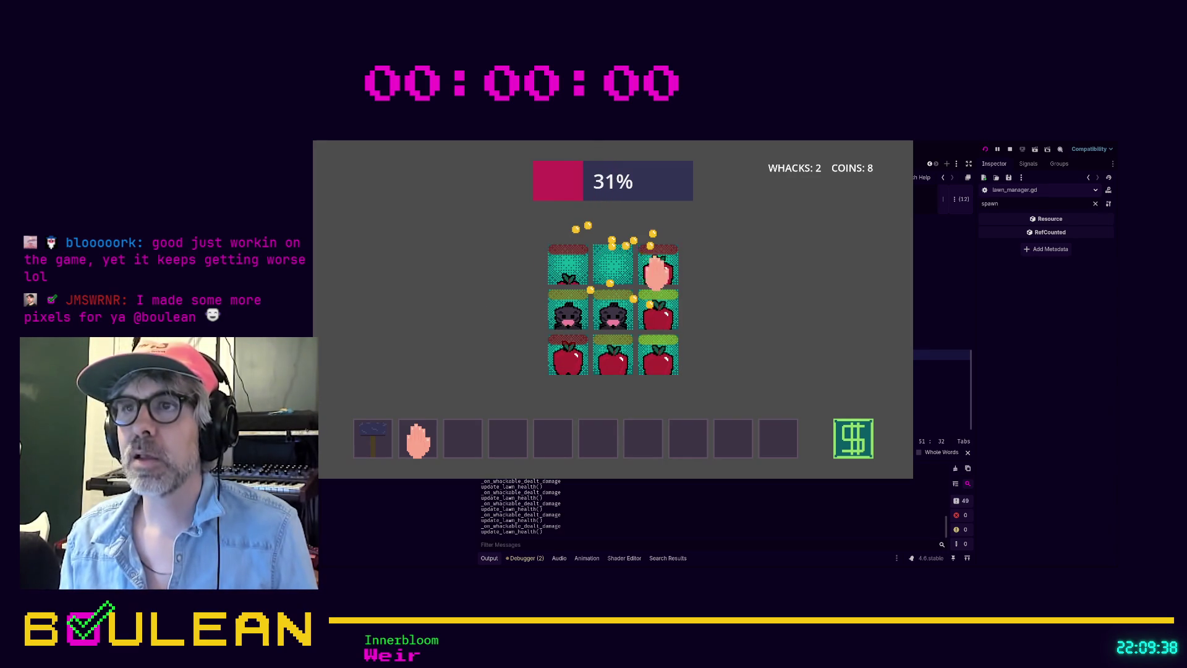
click(656, 312)
click(655, 346)
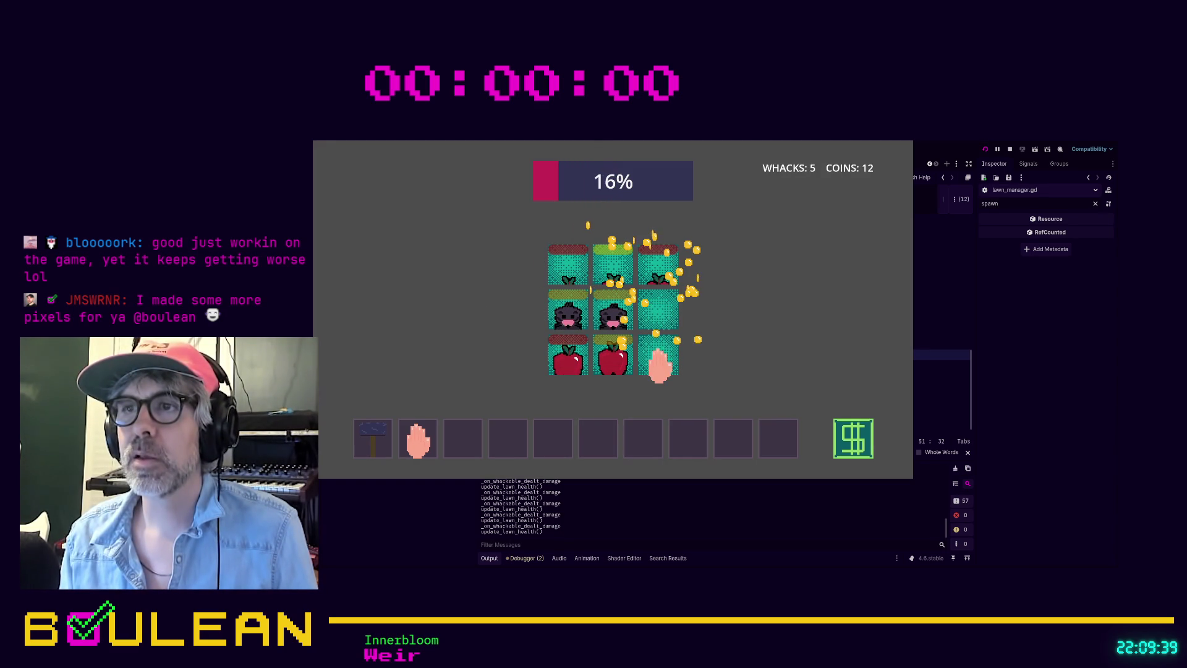
click(609, 347)
click(595, 325)
click(566, 319)
click(566, 354)
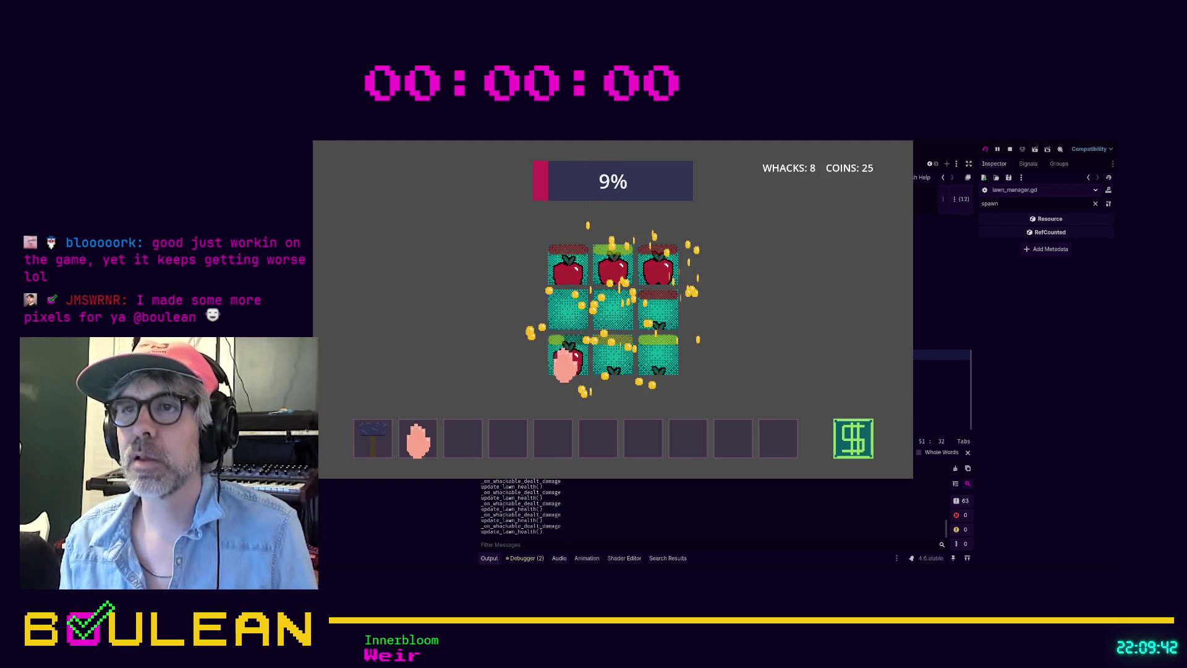
click(566, 267)
click(612, 269)
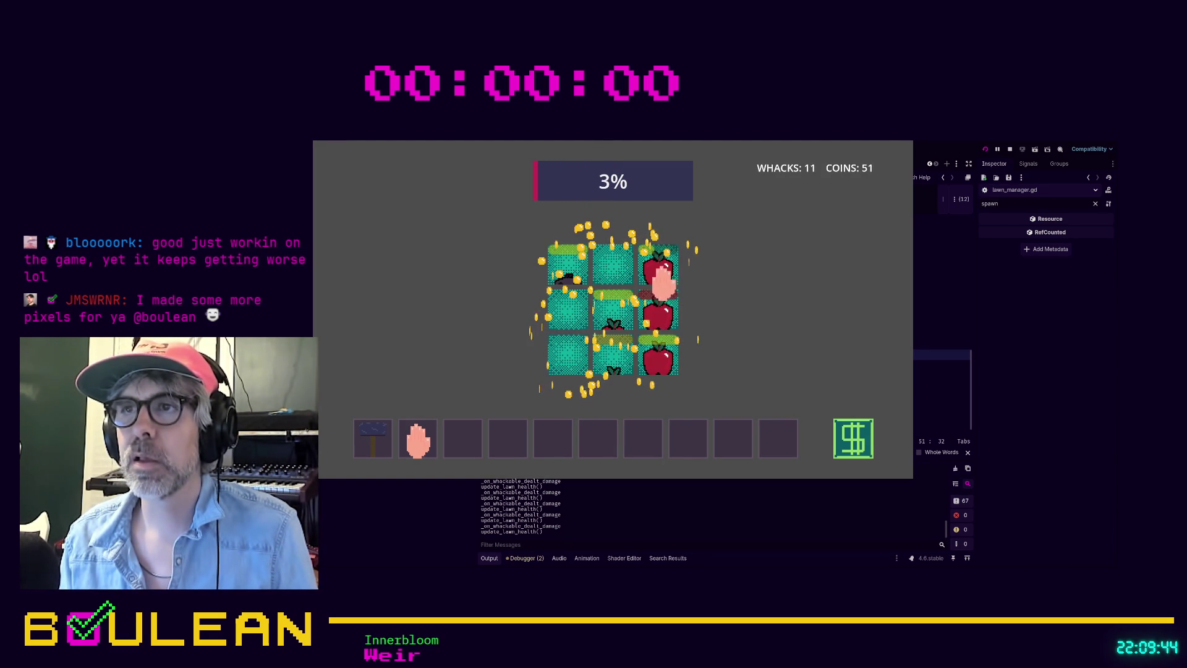
click(658, 269)
click(612, 355)
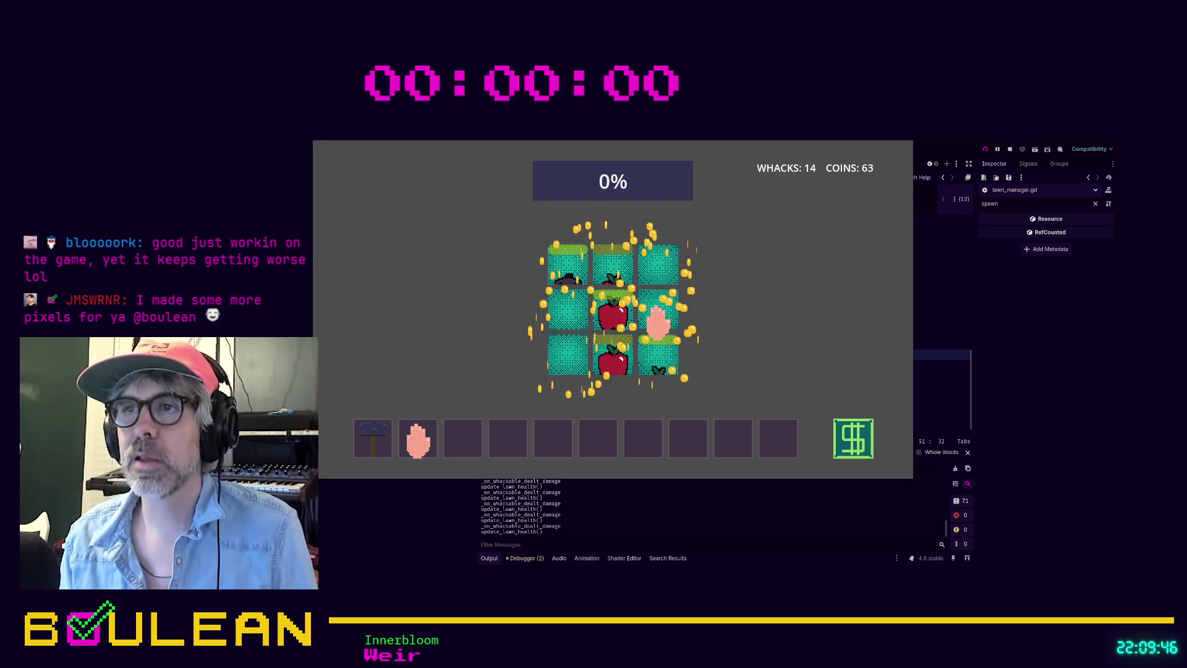
click(658, 313)
click(613, 316)
click(565, 272)
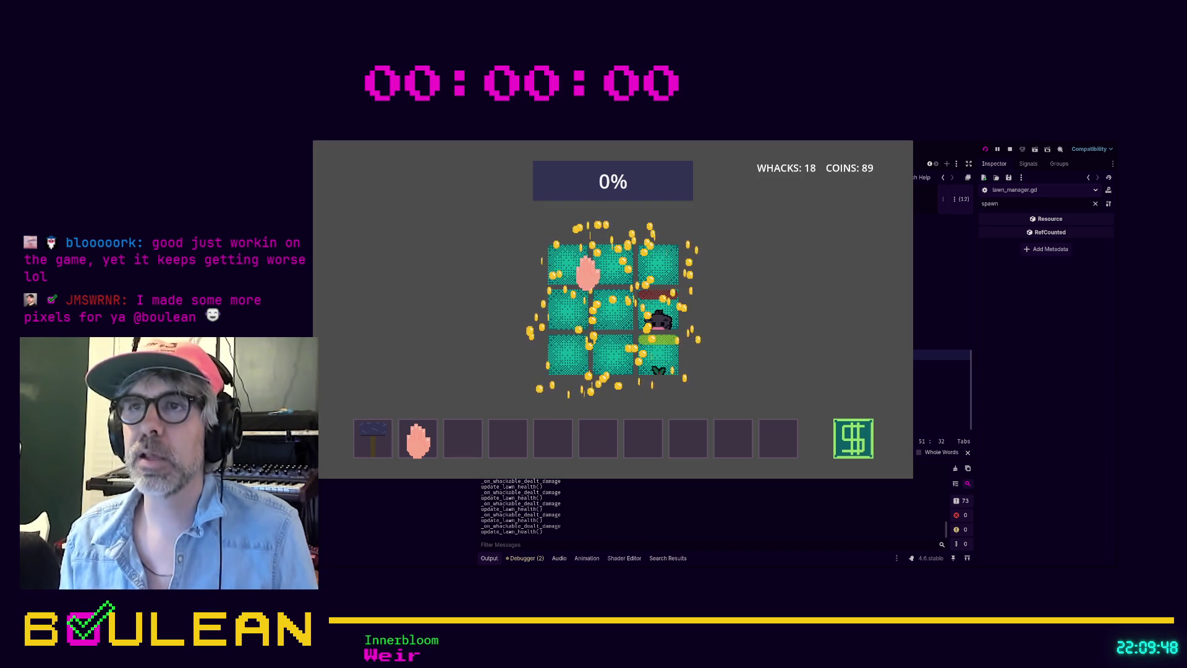
click(664, 322)
click(661, 321)
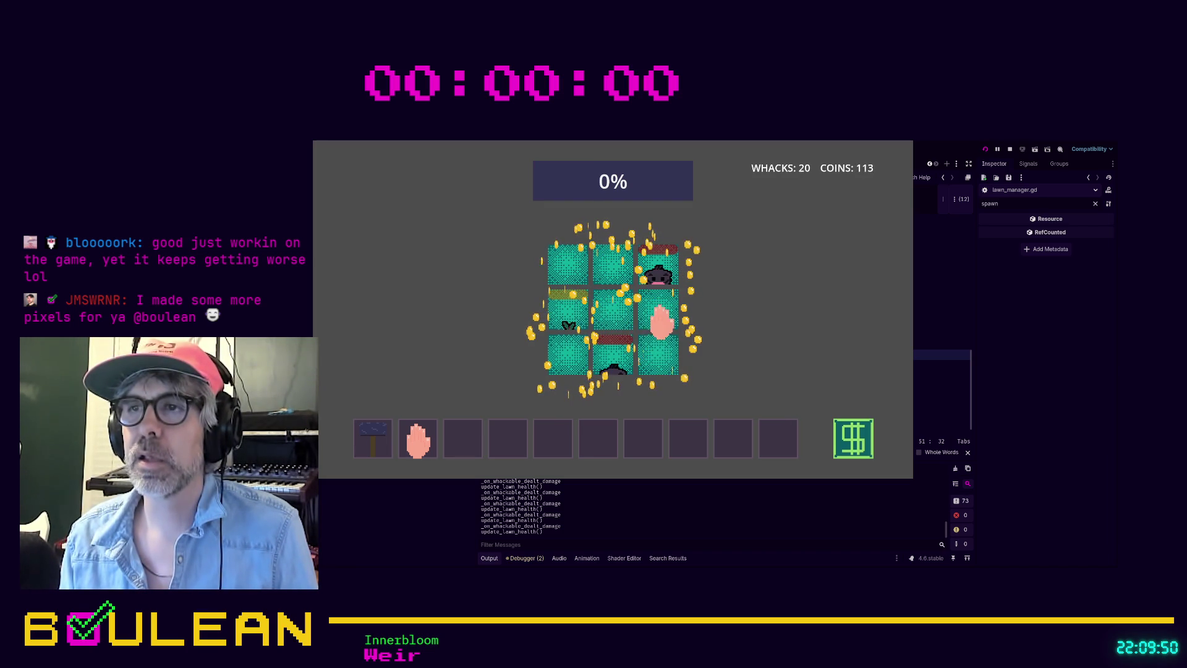
click(644, 272)
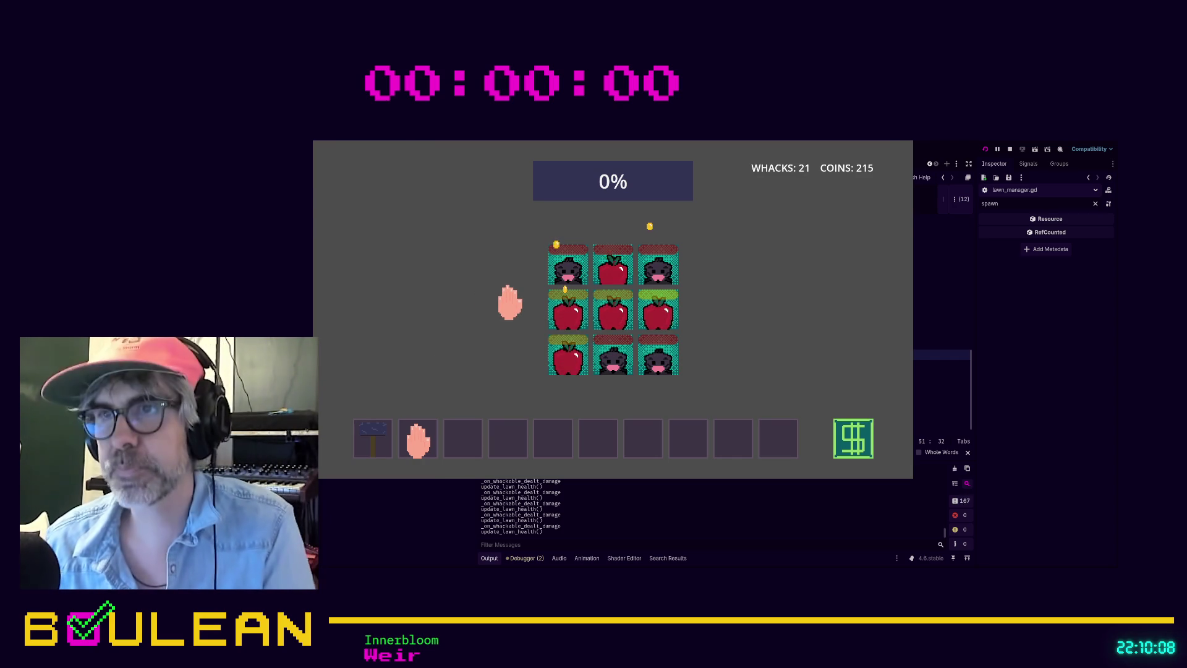
Step: Stop the game with F8 and save game_manager.gd
key(F8)
click(679, 343)
key(ctrl+s)
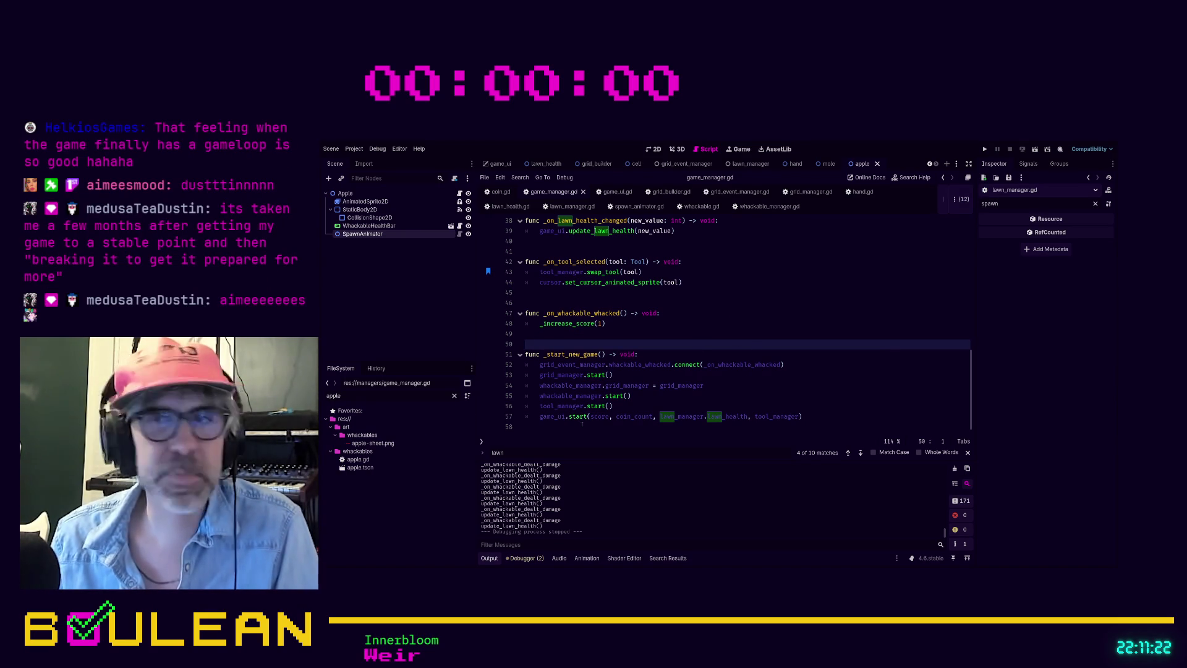
Step: Place the caret on line 52 of game_manager.gd
click(772, 365)
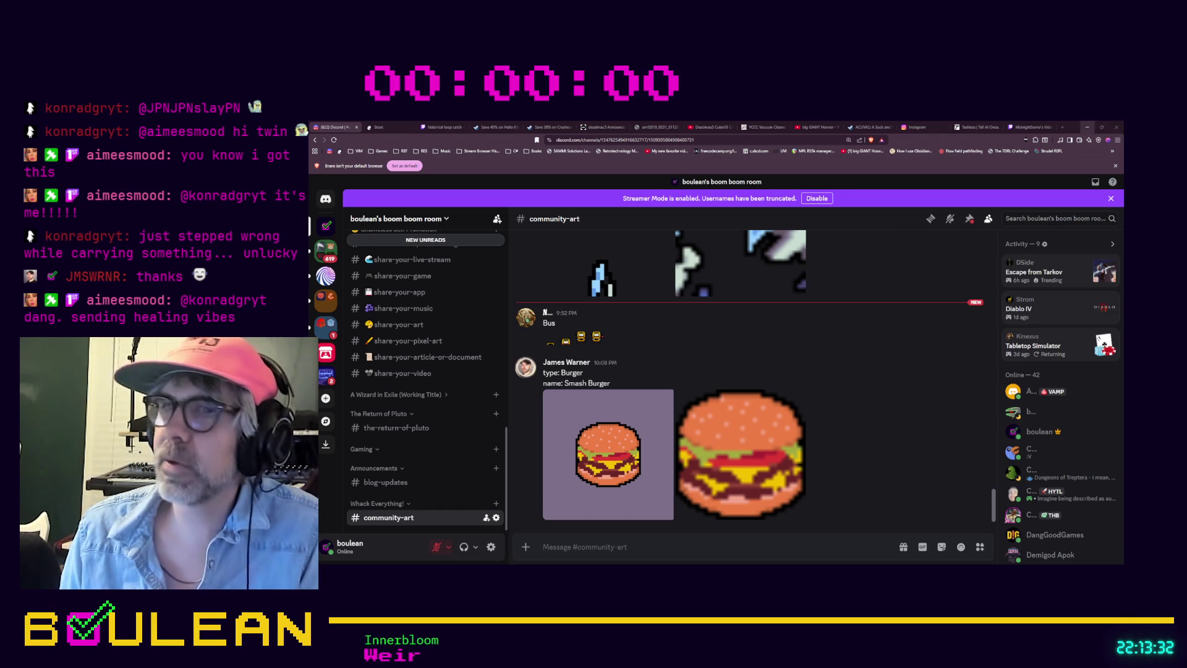
Step: Hide the browser window showing Discord
click(1087, 127)
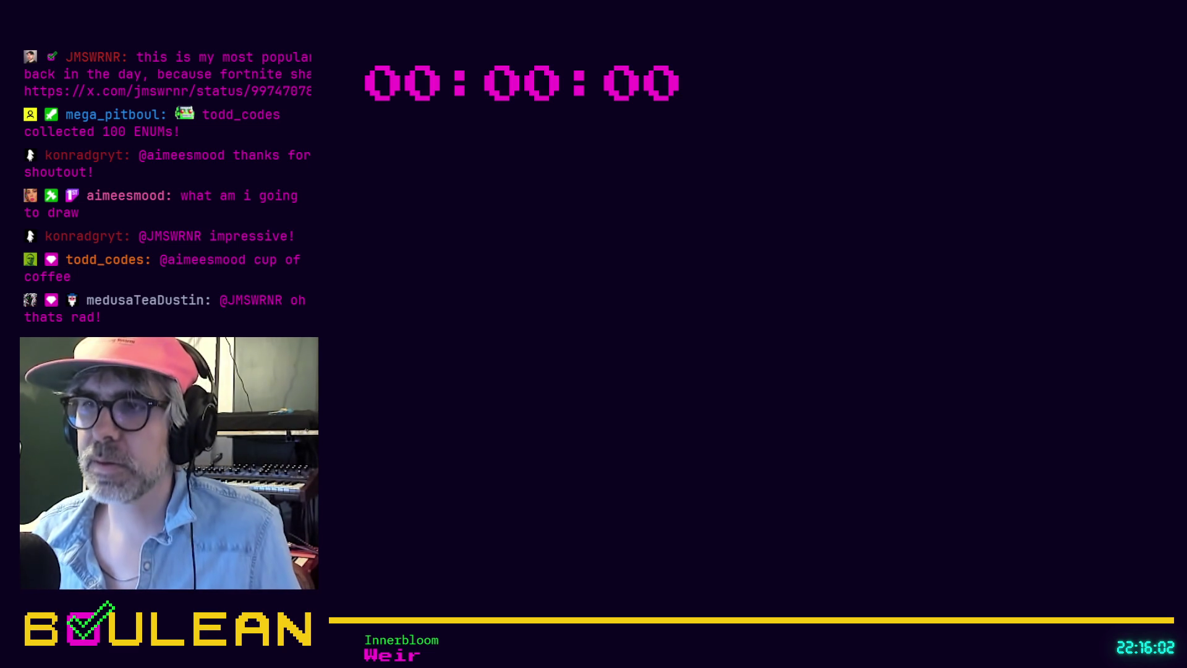
Step: Open a new browser tab, paste the chat's x.com status link and load it
key(ctrl+t)
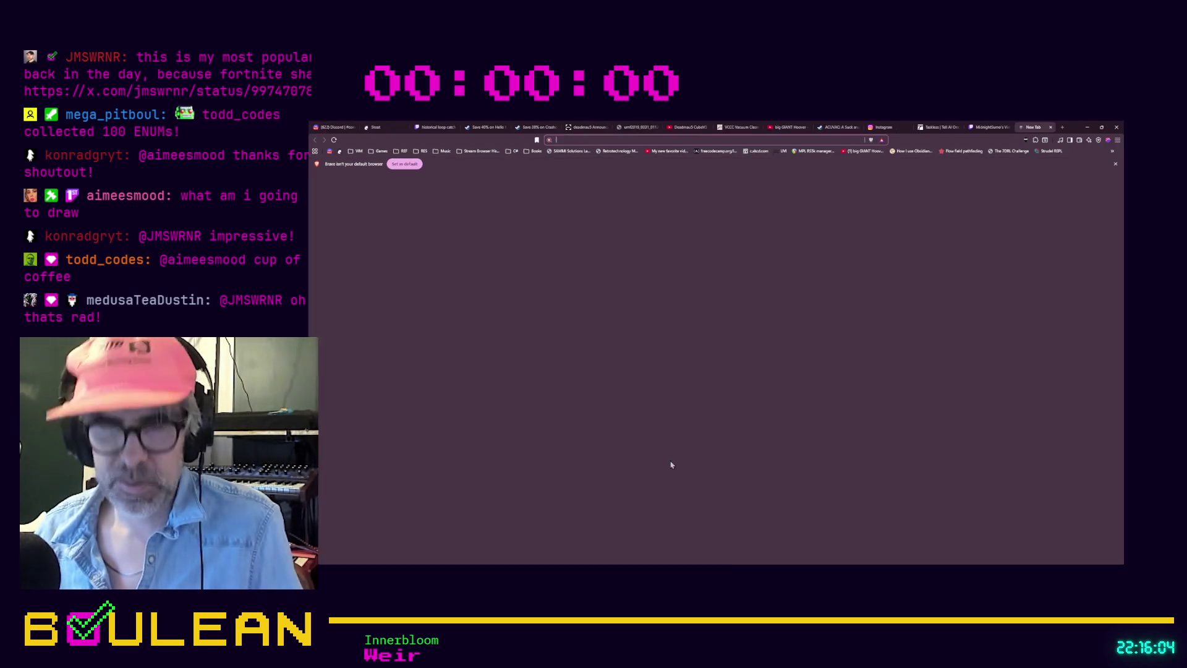
key(ctrl+v)
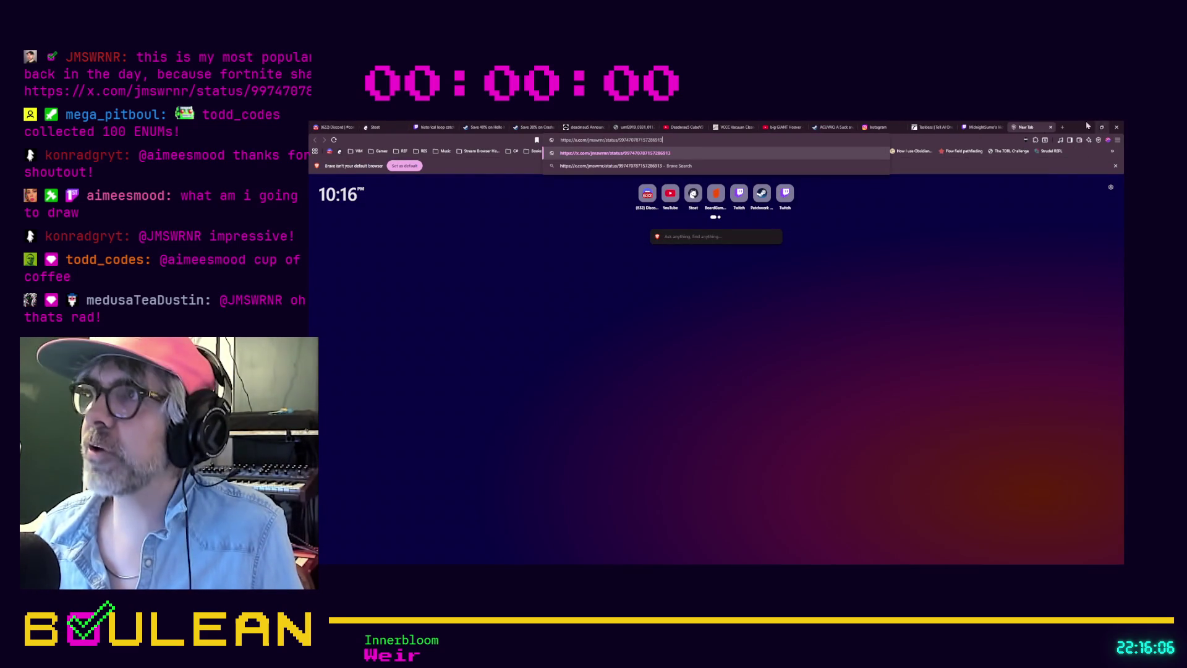
click(1087, 127)
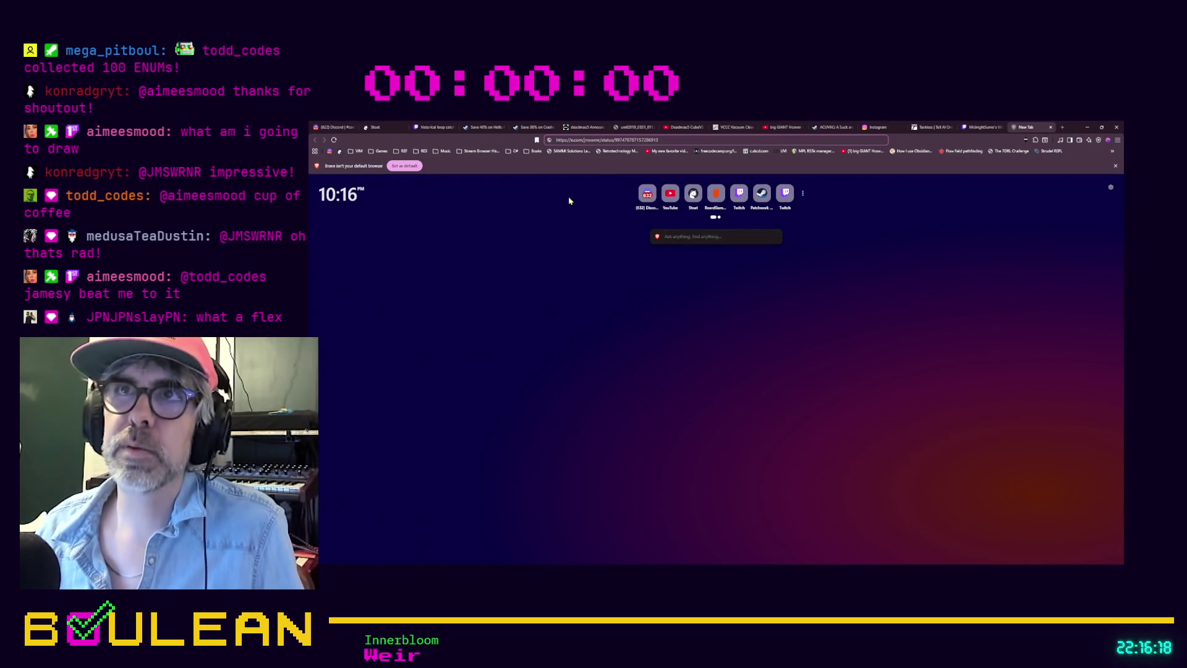
key(Return)
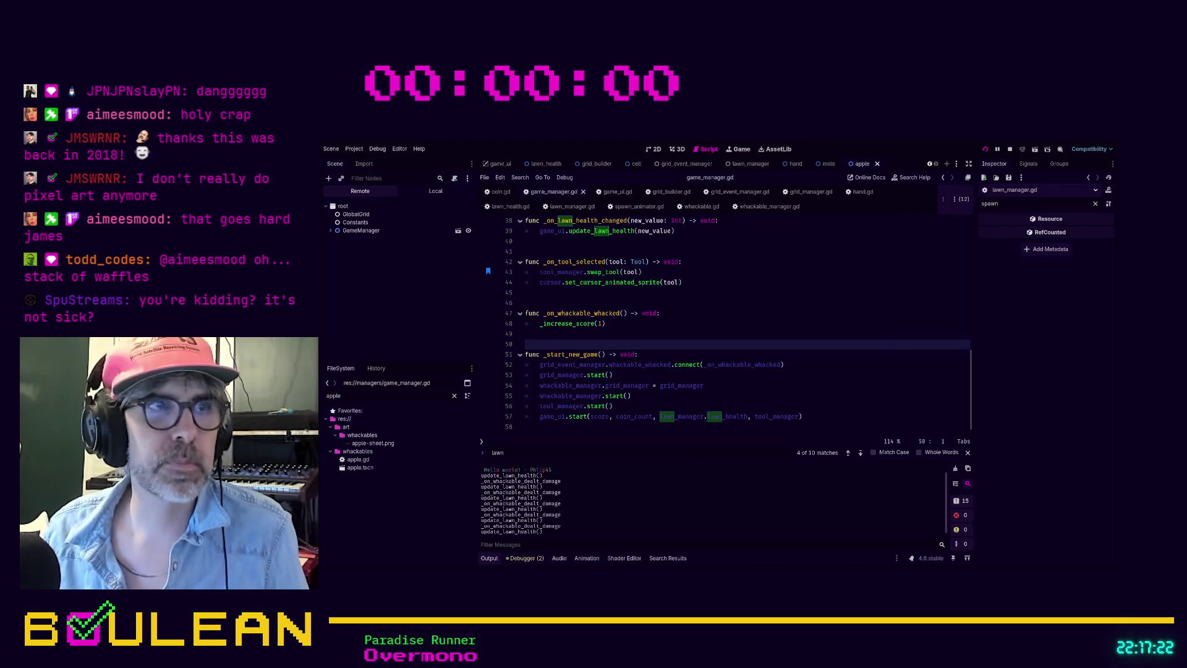
Step: Whack moles until lawn health hits 0% at 34 whacks and 317 coins, then stop the game
key(alt+Tab)
click(615, 362)
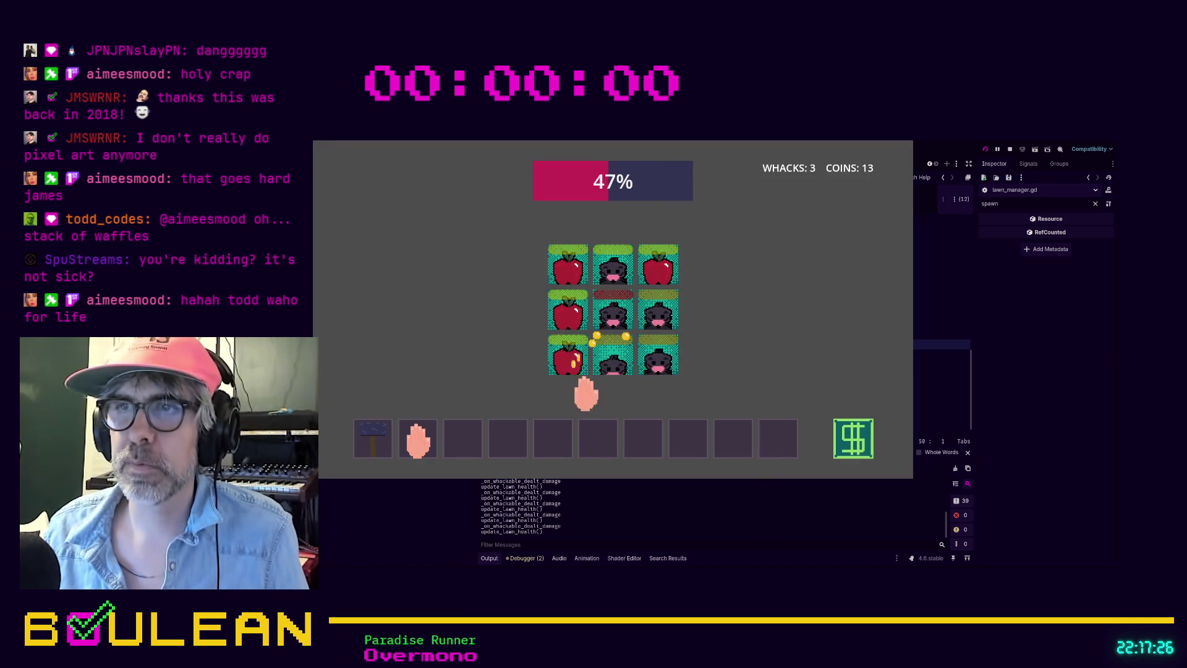
click(609, 358)
click(566, 312)
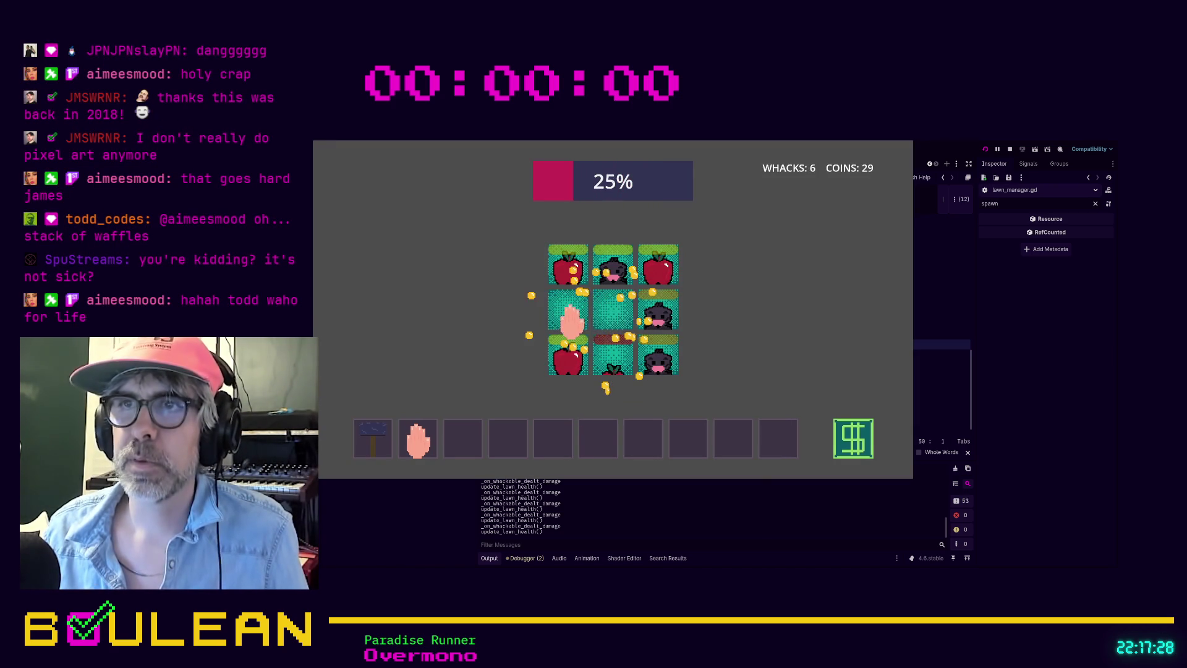
click(569, 302)
click(582, 266)
click(615, 266)
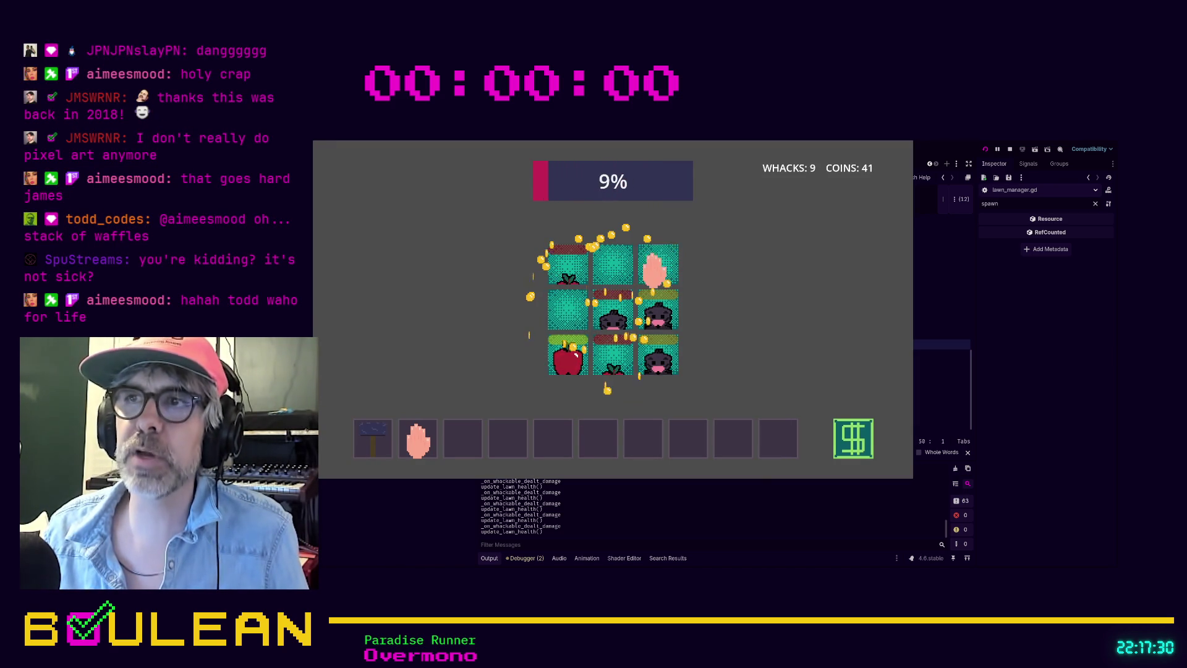
click(612, 260)
click(657, 316)
click(658, 362)
click(658, 364)
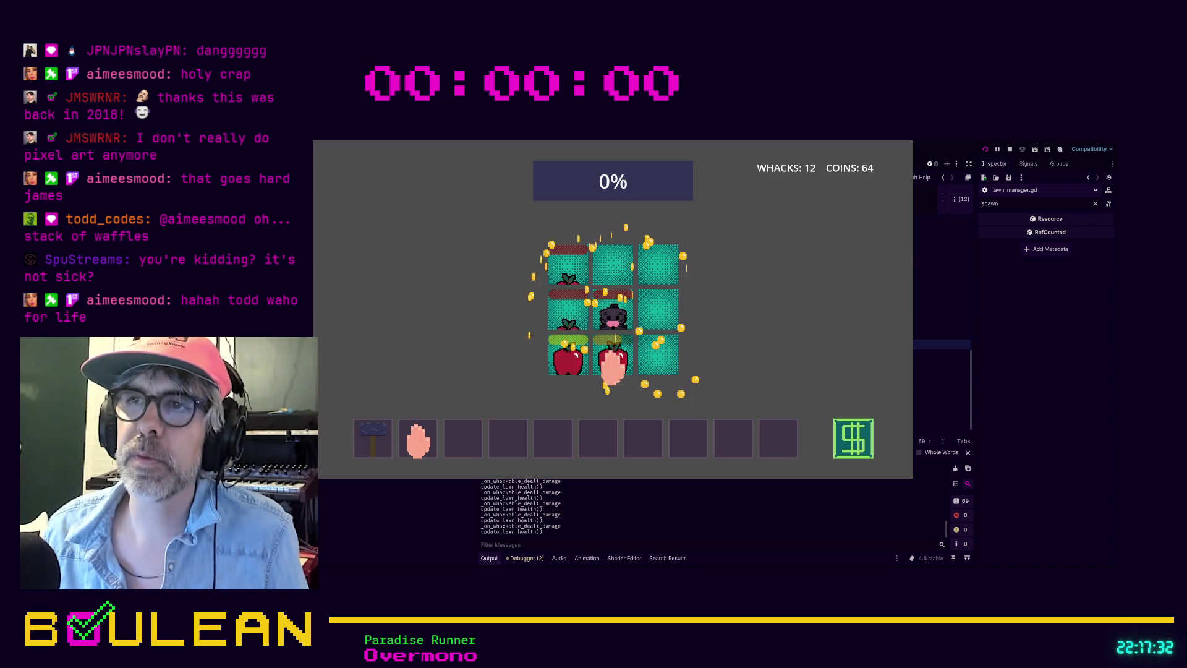
click(566, 353)
click(566, 349)
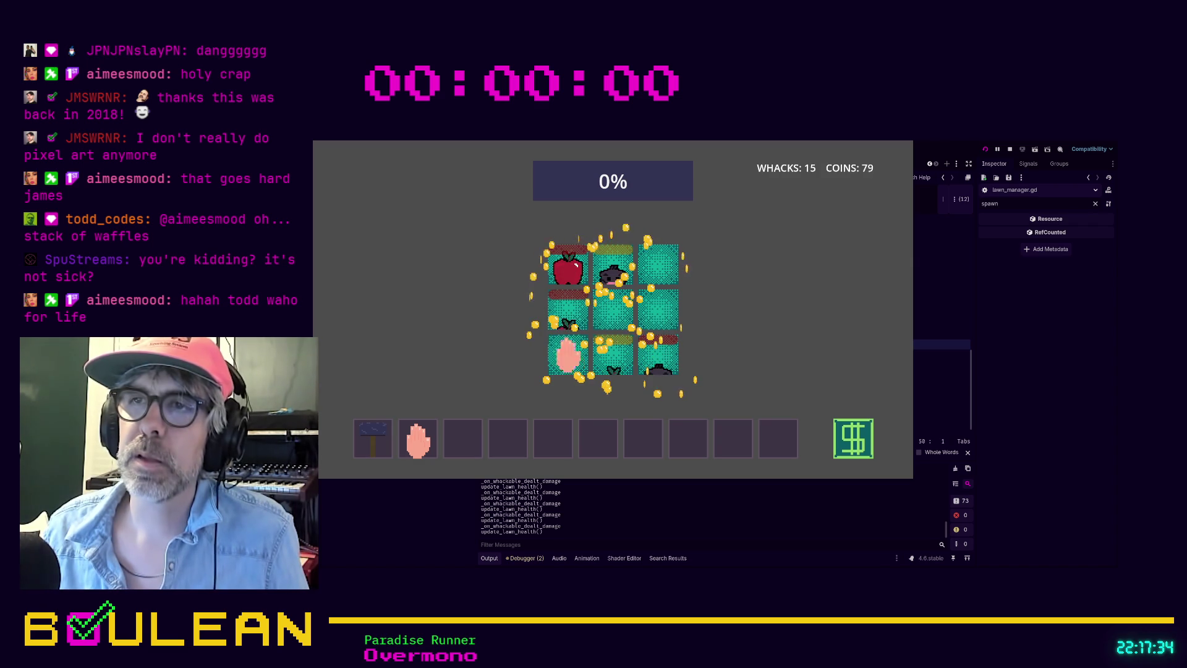
click(585, 269)
click(612, 266)
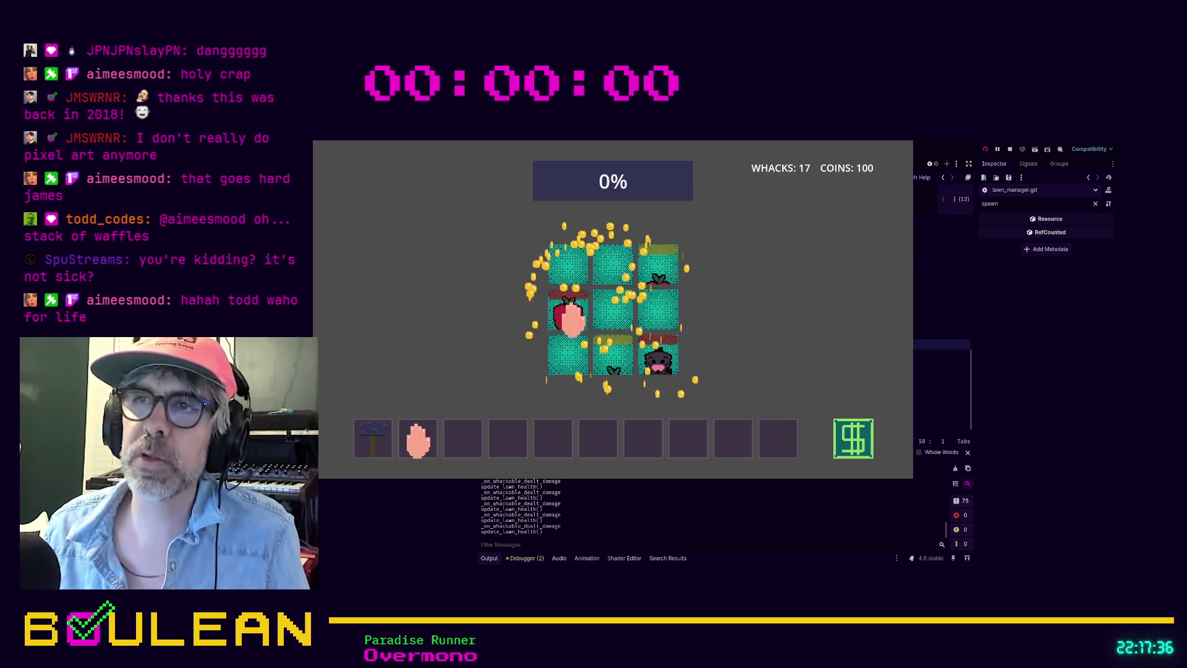
click(658, 267)
click(611, 328)
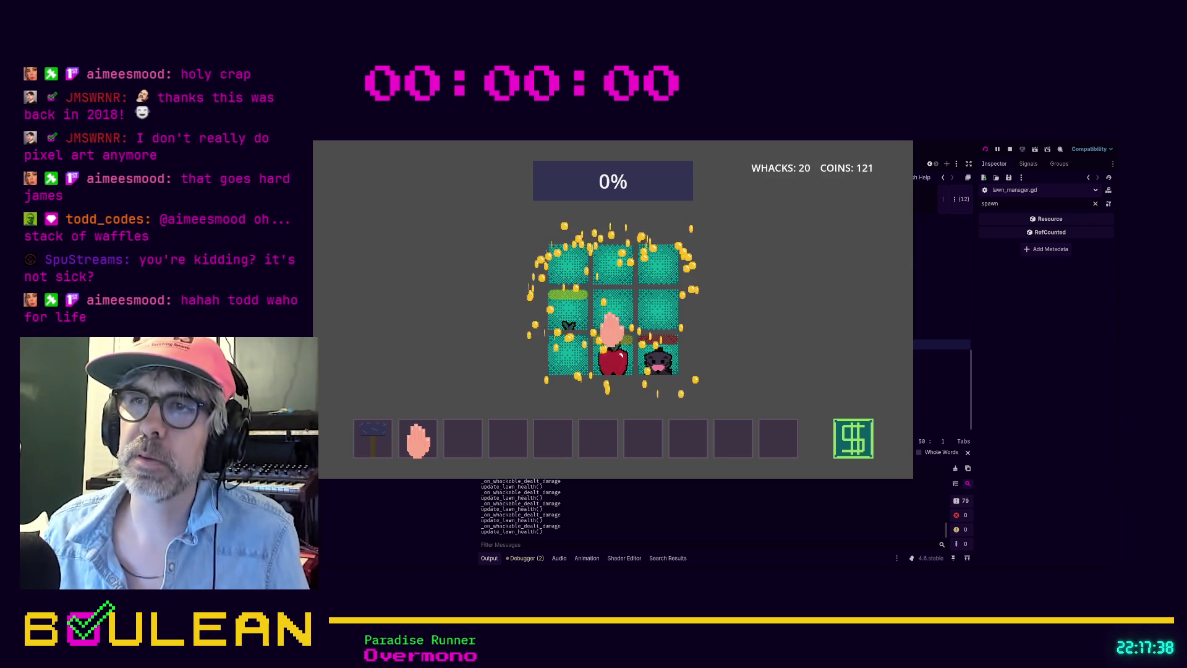
click(664, 361)
click(567, 353)
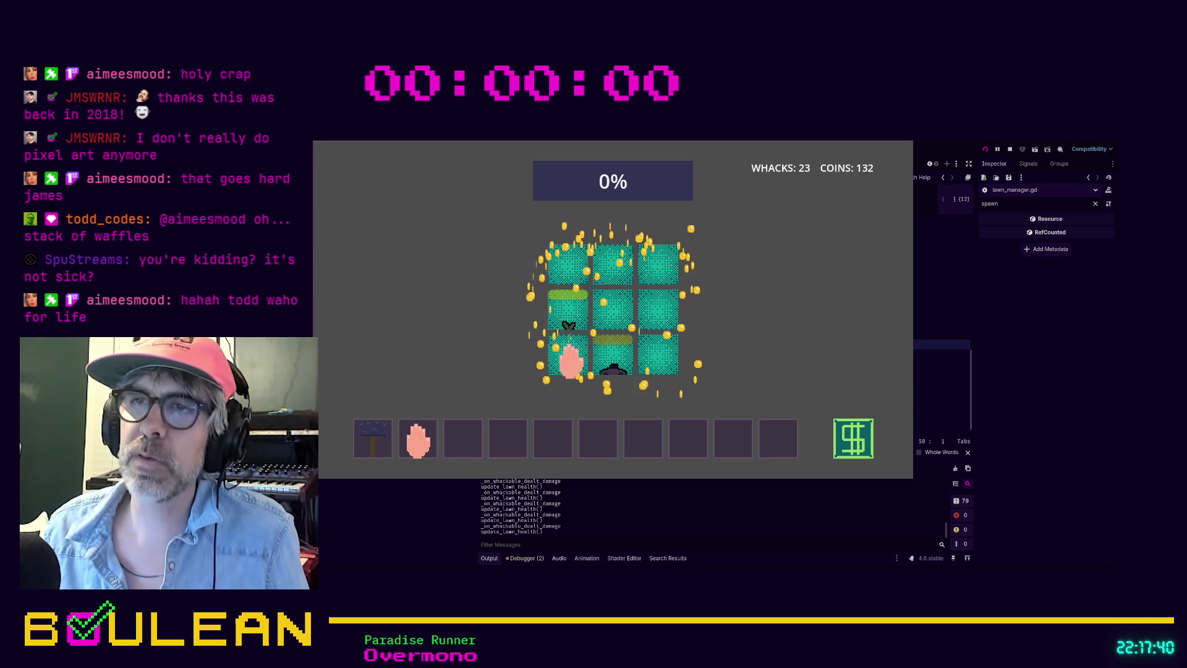
click(567, 313)
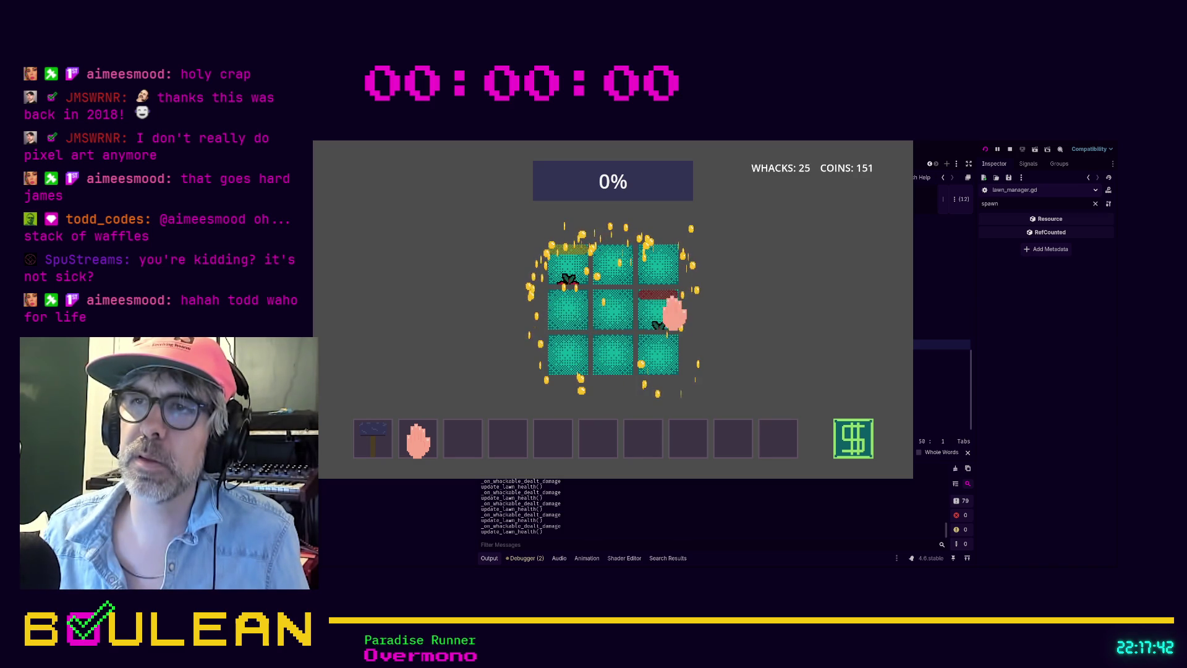
click(616, 310)
click(565, 275)
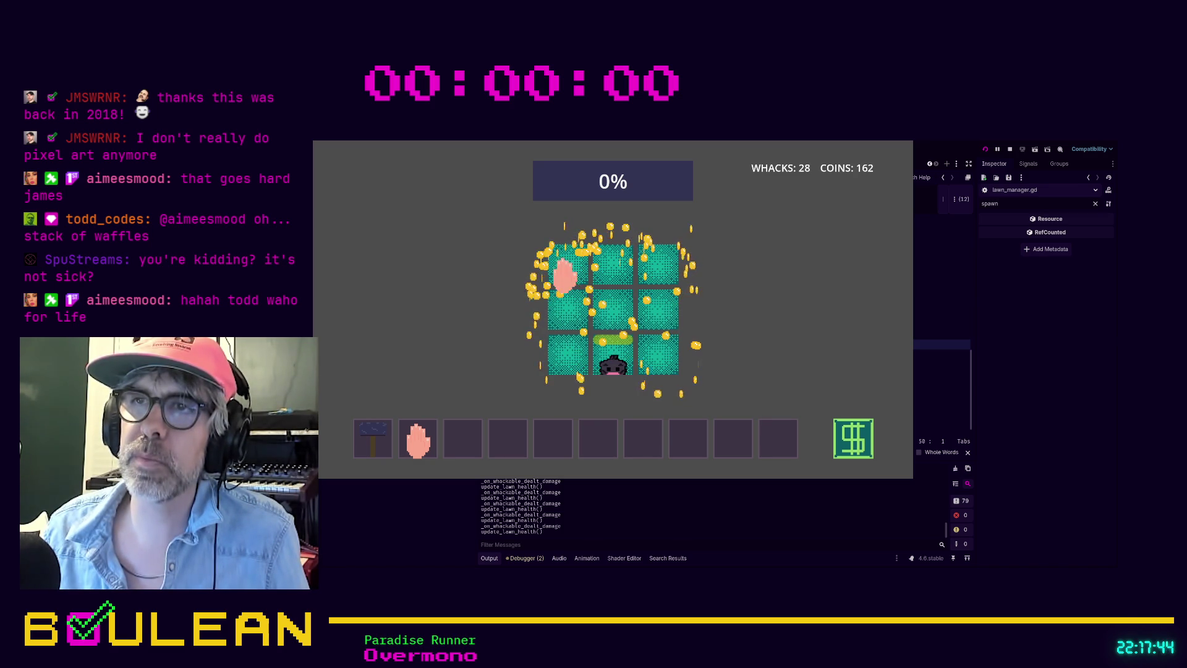
click(621, 364)
click(652, 361)
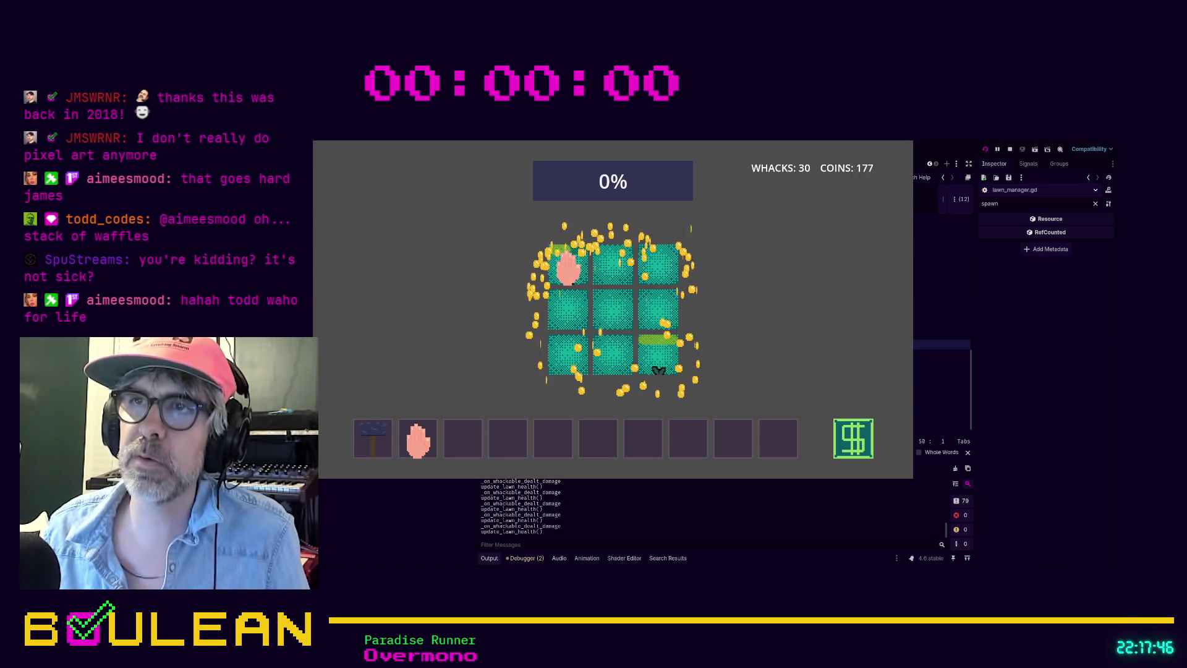
click(566, 267)
click(651, 366)
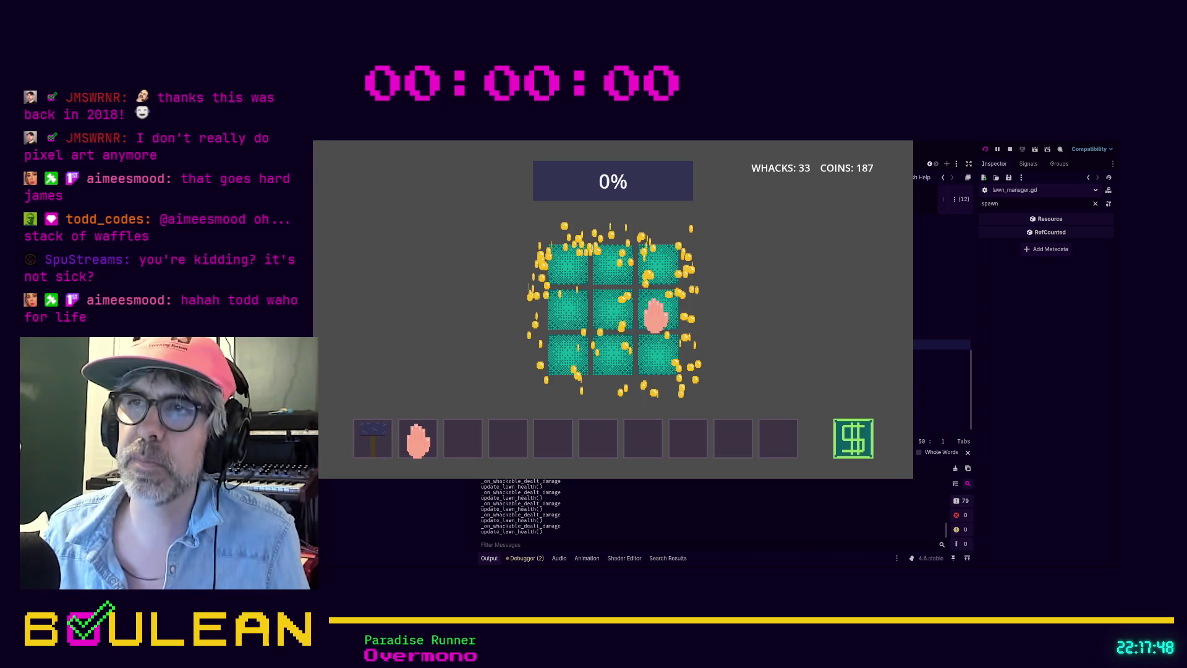
click(667, 266)
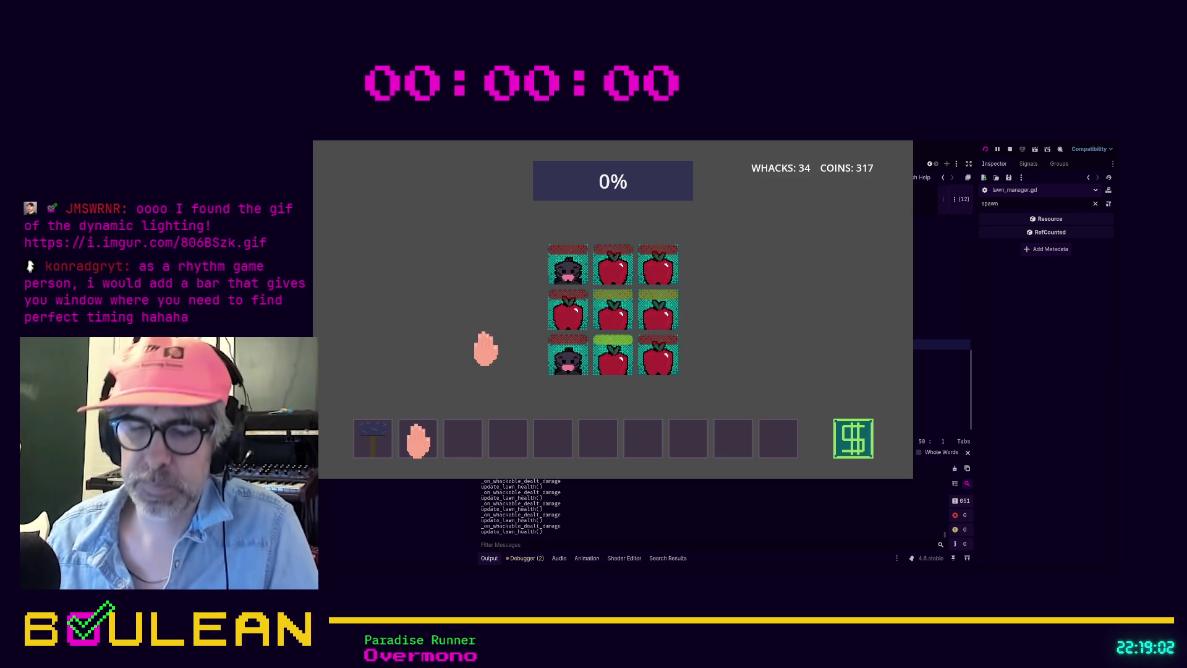
key(F8)
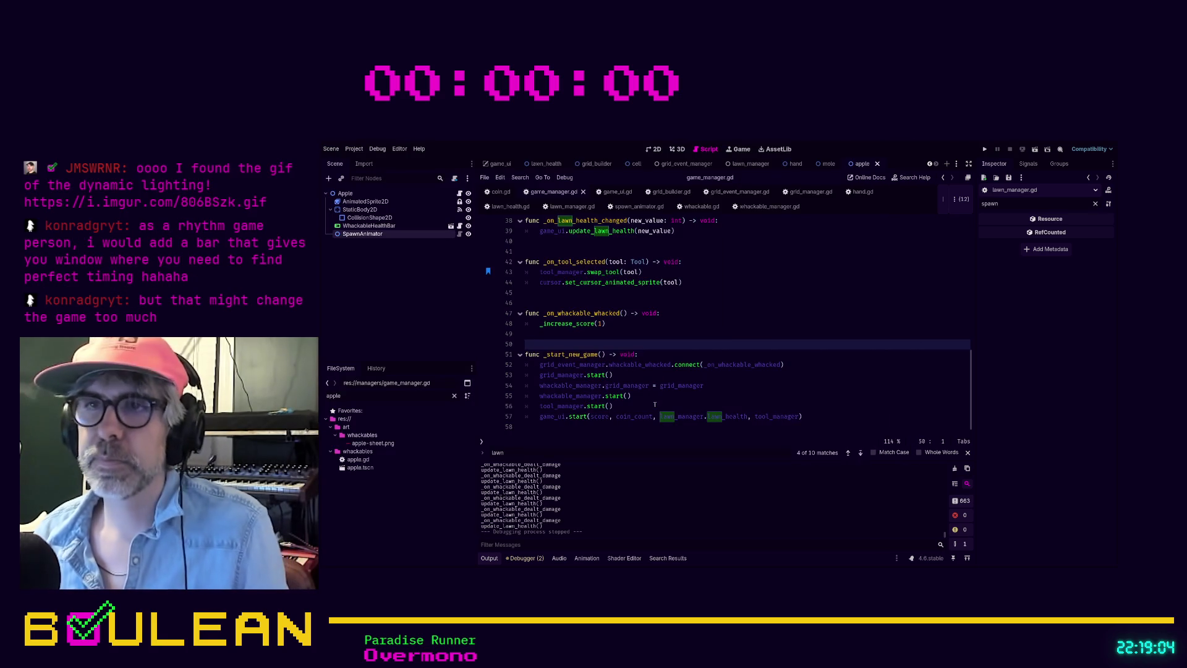
Step: Move the caret to the end of line 56 in game_manager.gd
click(655, 405)
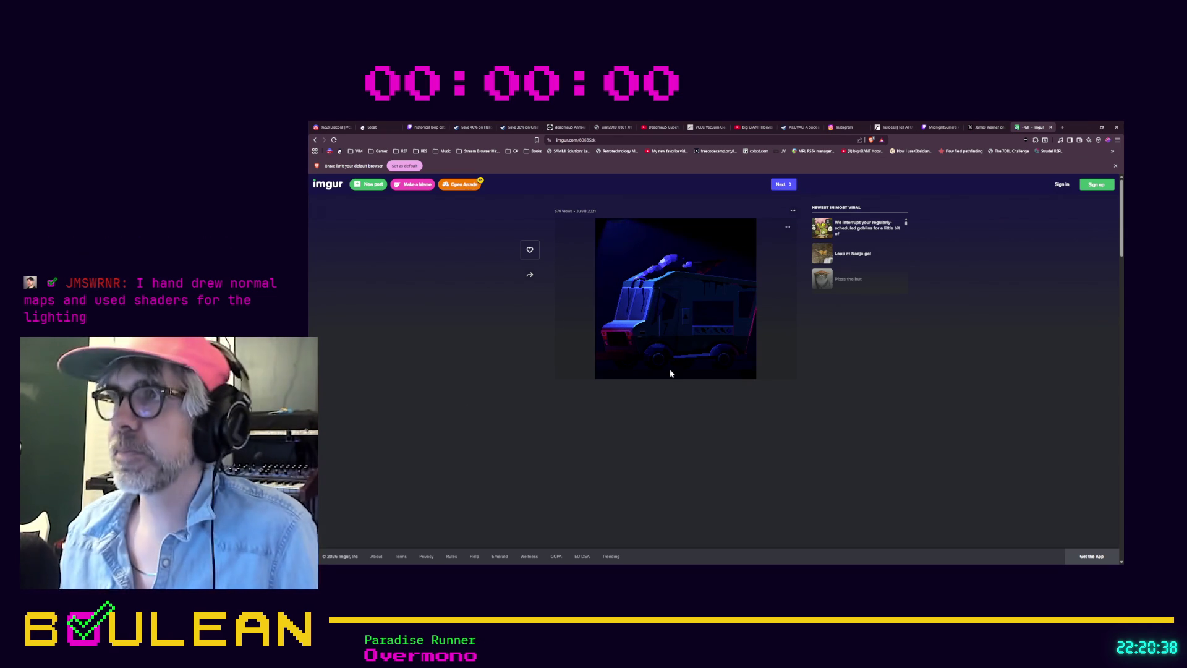
Step: Minimize the Imgur browser window and return to the Godot editor
click(1089, 128)
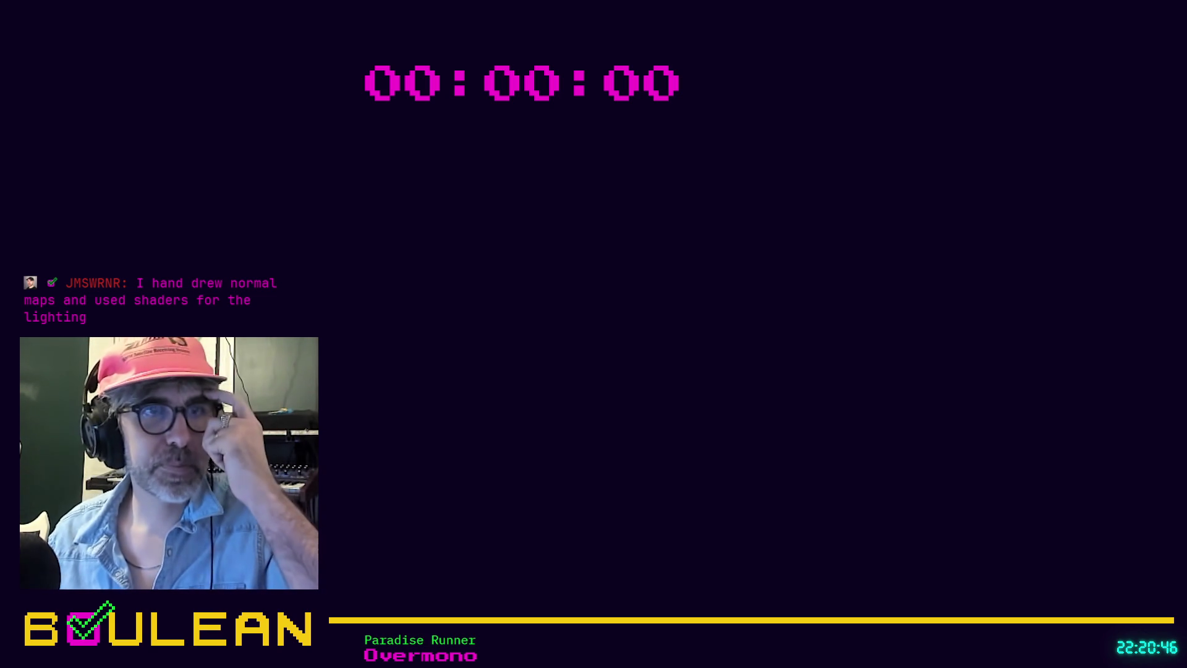
key(alt+Tab)
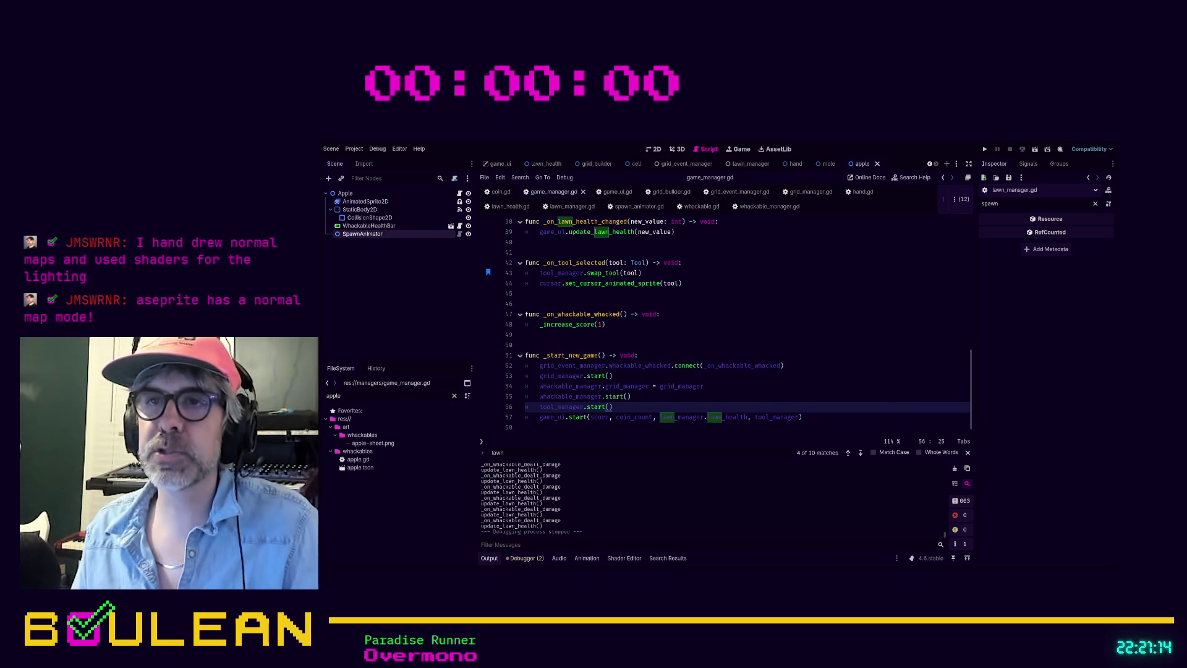
Step: Search the whole project for _start_new_game
click(552, 337)
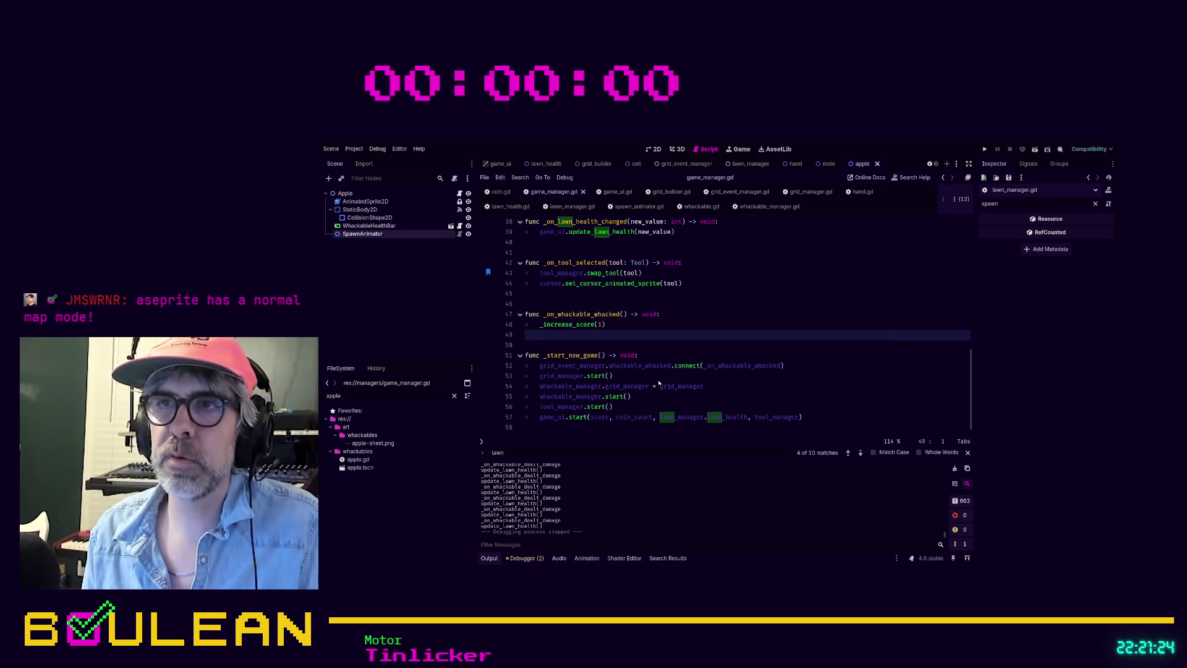
key(ctrl+shift+f)
key(Return)
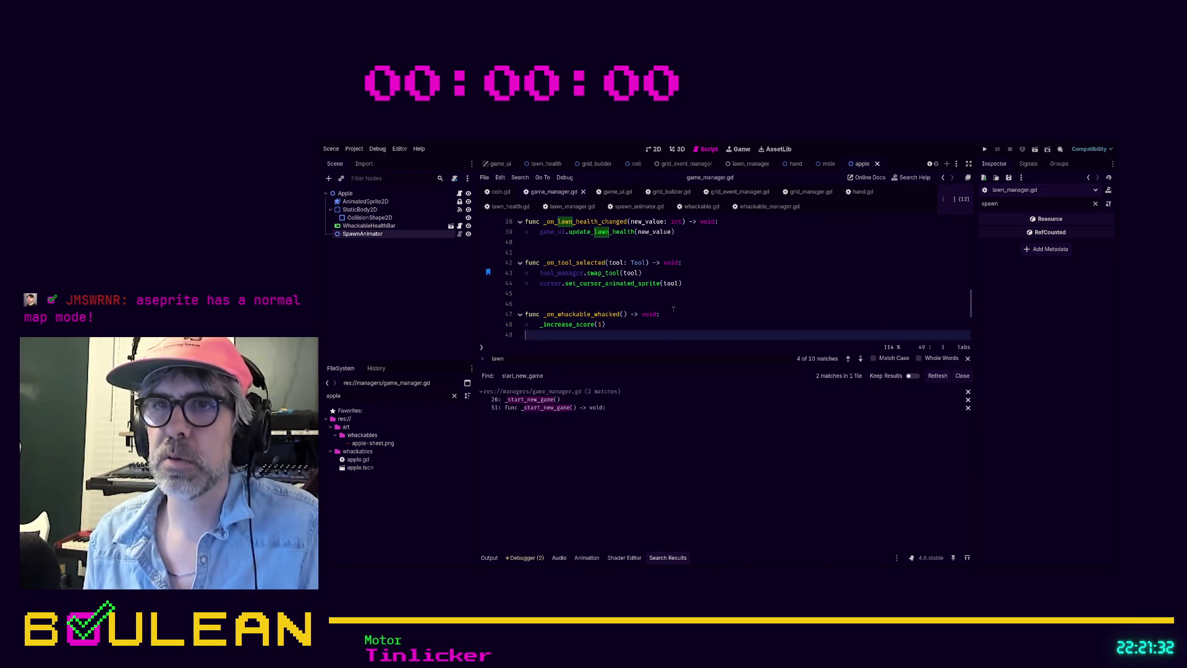
Step: Jump to the _start_new_game call on line 26, close the lawn find bar, and go to line 57
click(566, 401)
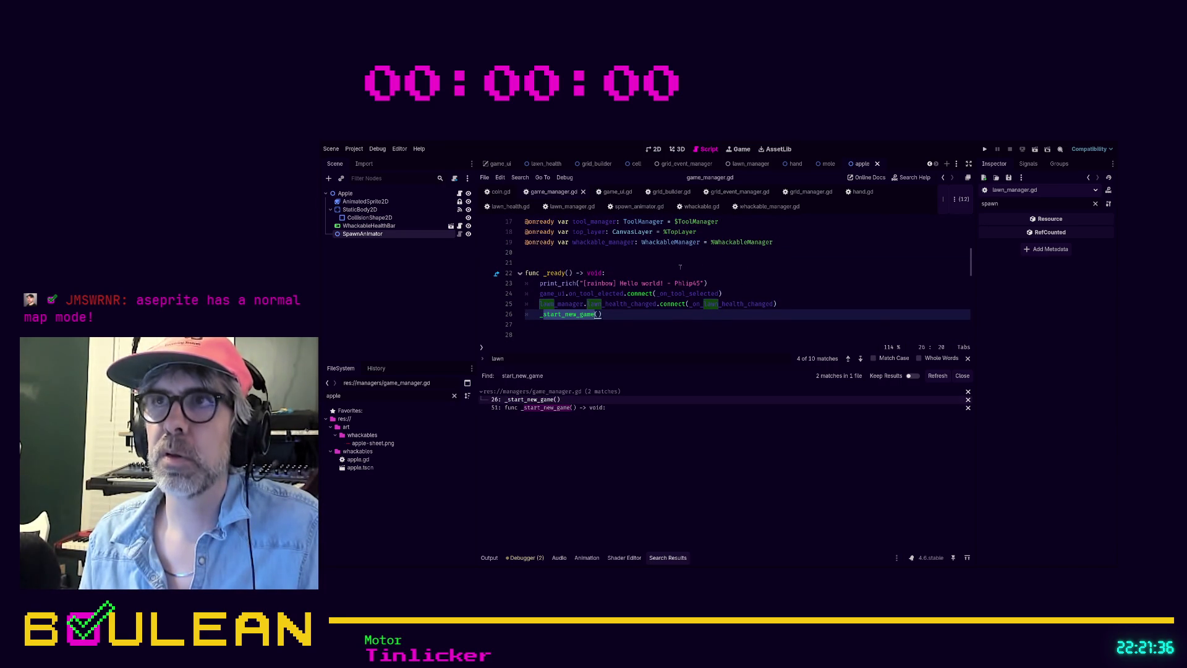
scroll(610, 249, down, 2)
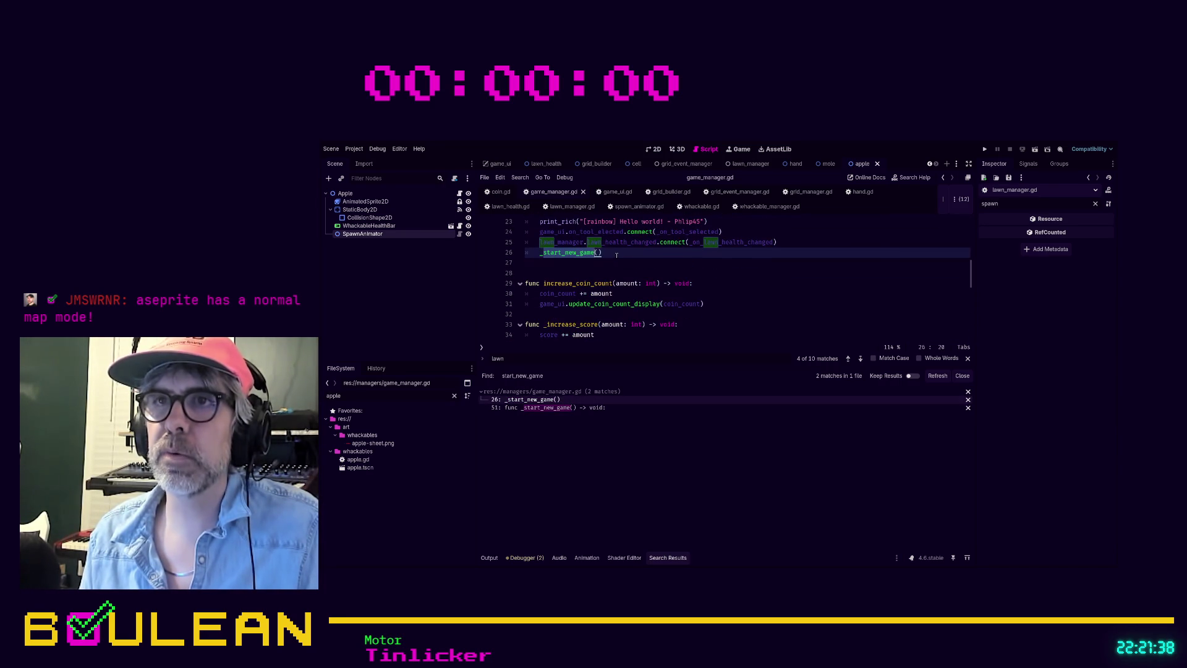
scroll(639, 265, down, 6)
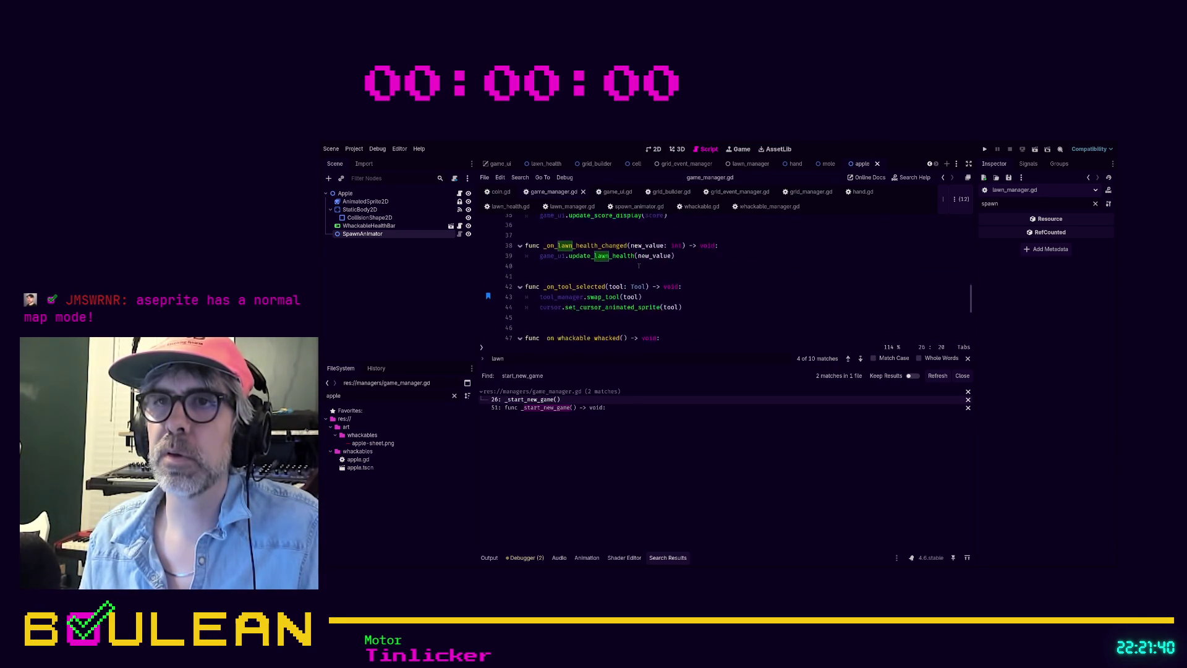
scroll(638, 266, down, 2)
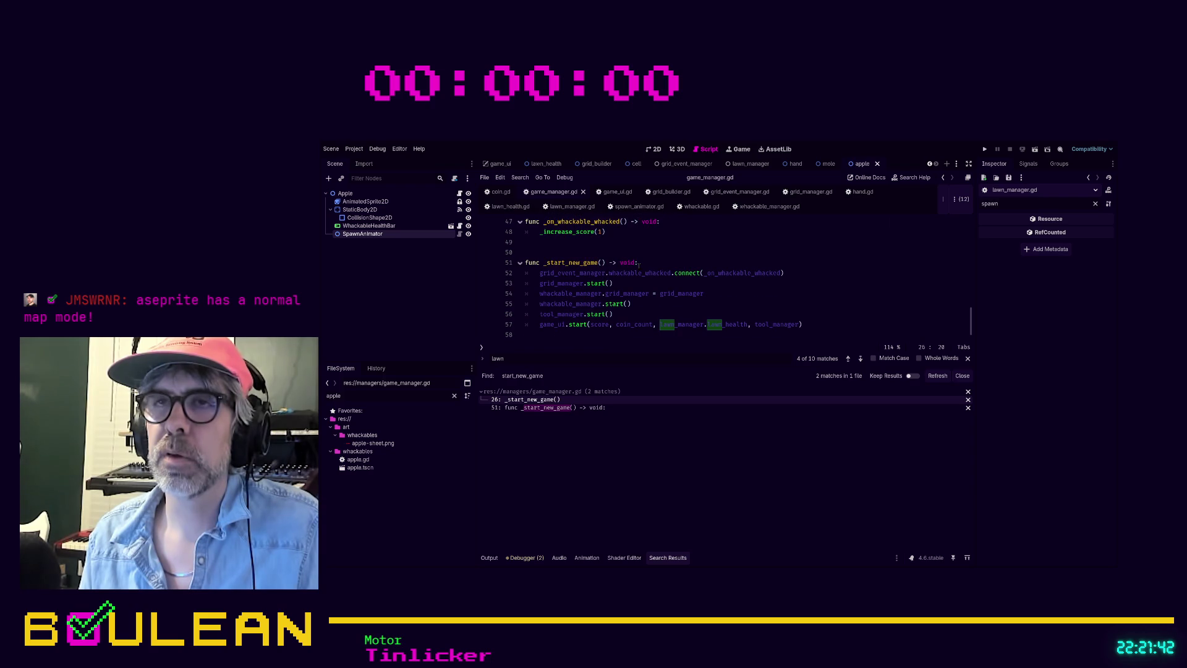
click(967, 358)
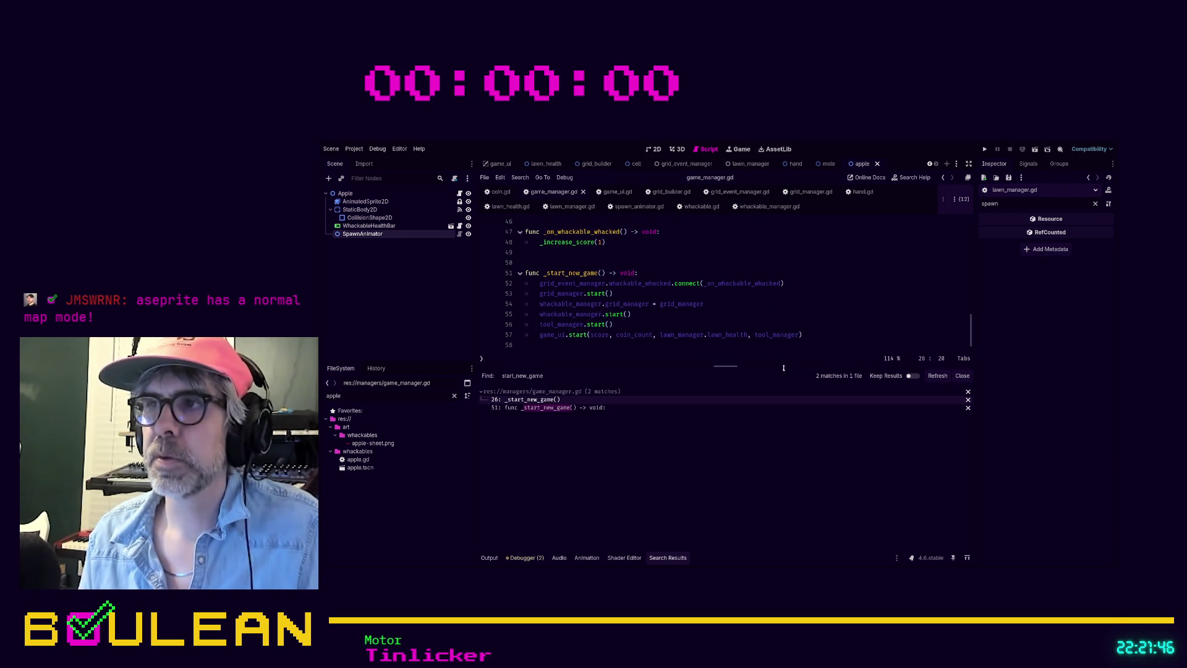
click(822, 338)
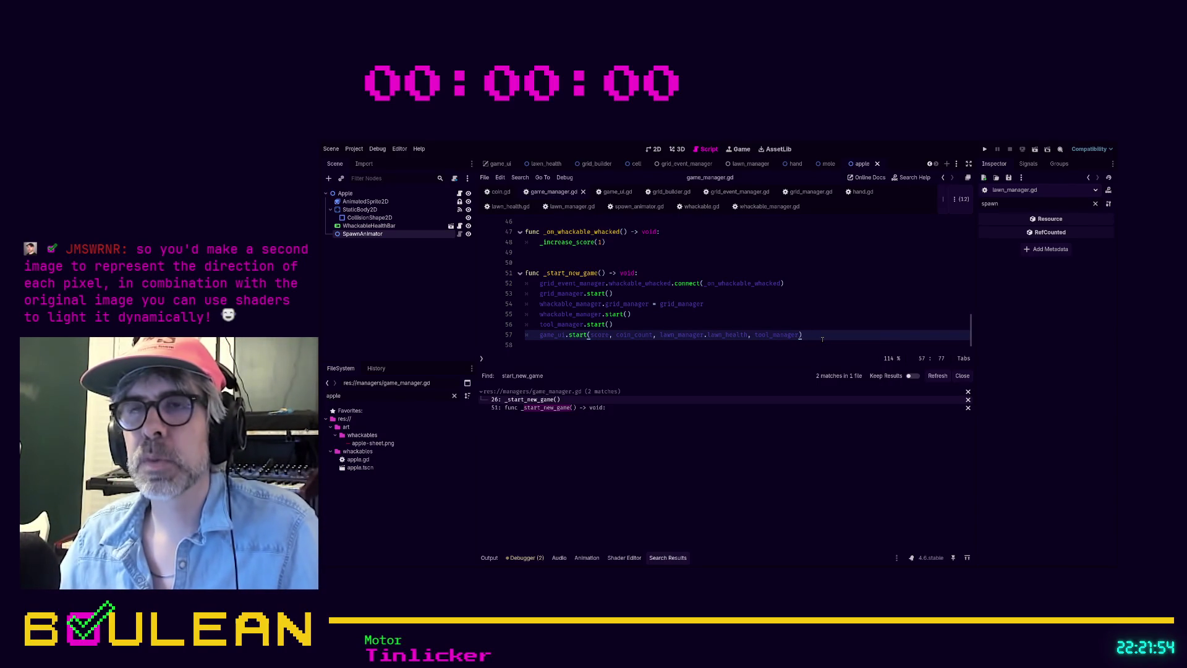
Step: Add a new _round_ended() function with a pass body below _start_new_game
key(Return)
key(Down)
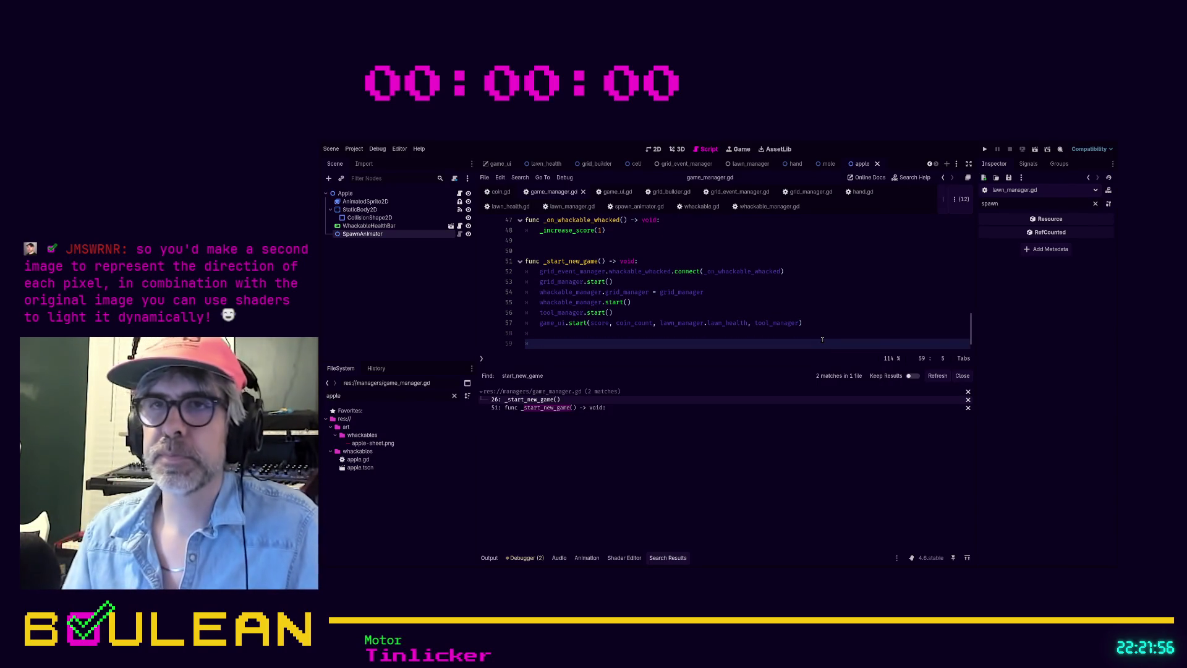
key(Up)
key(Down)
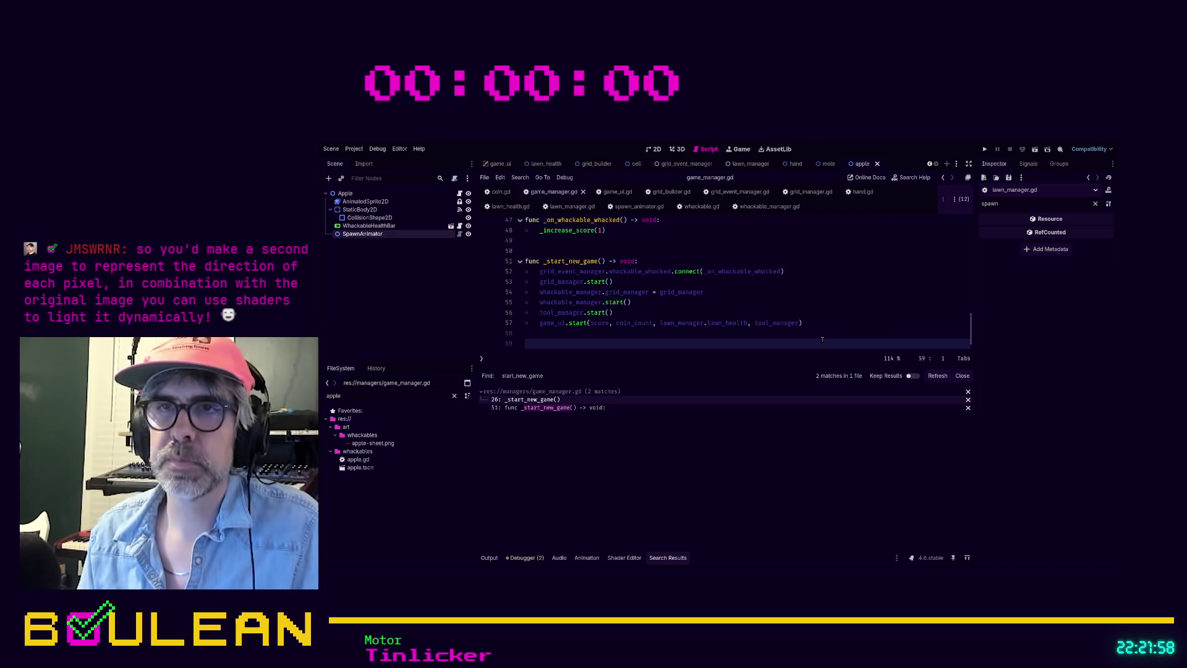
key(Return)
text(fu)
text(_r)
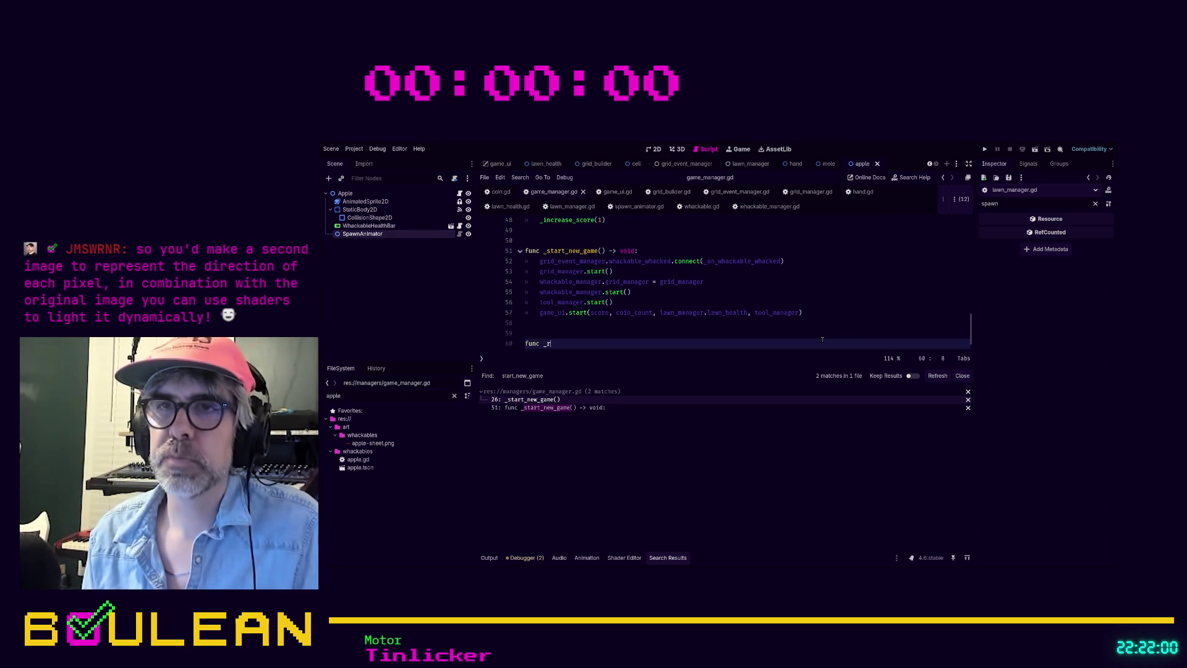
text(vor() -> void)
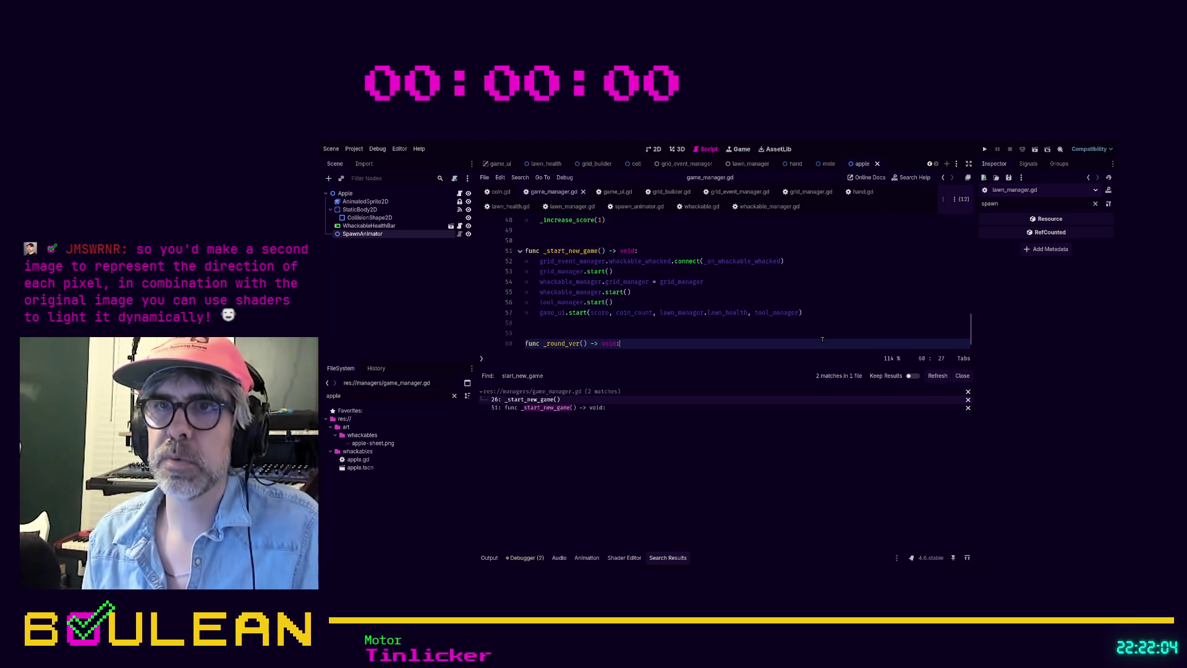
text(:)
key(Return)
text(pass)
key(Up)
key(Right)
key(Right)
key(Right)
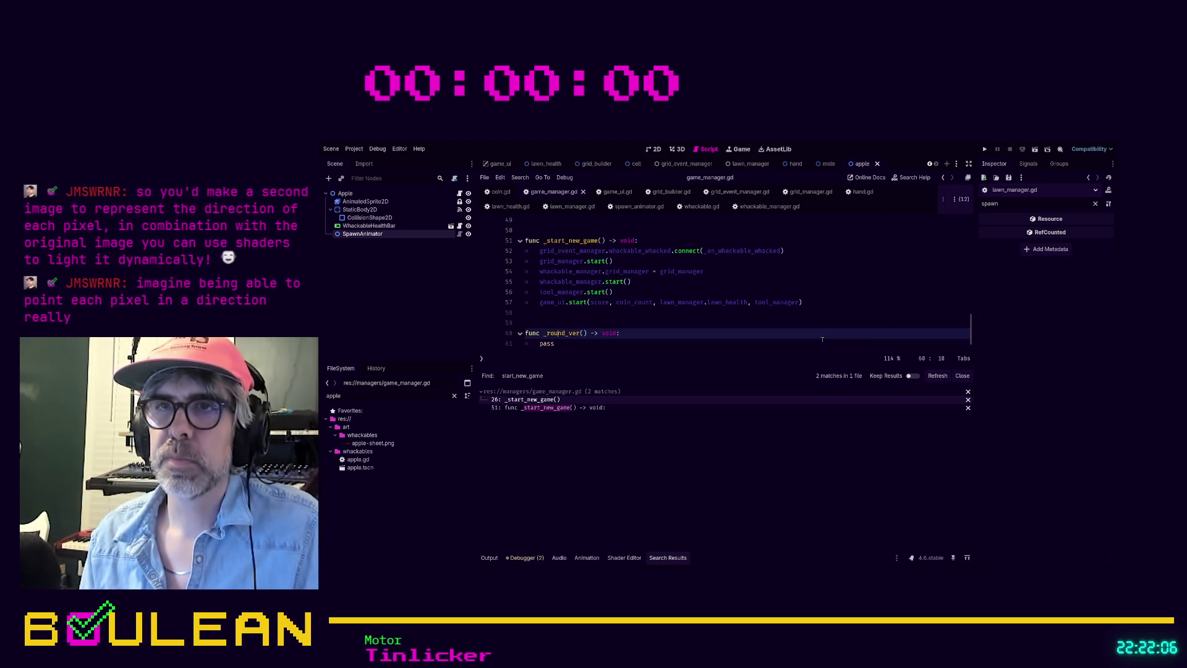
text(o)
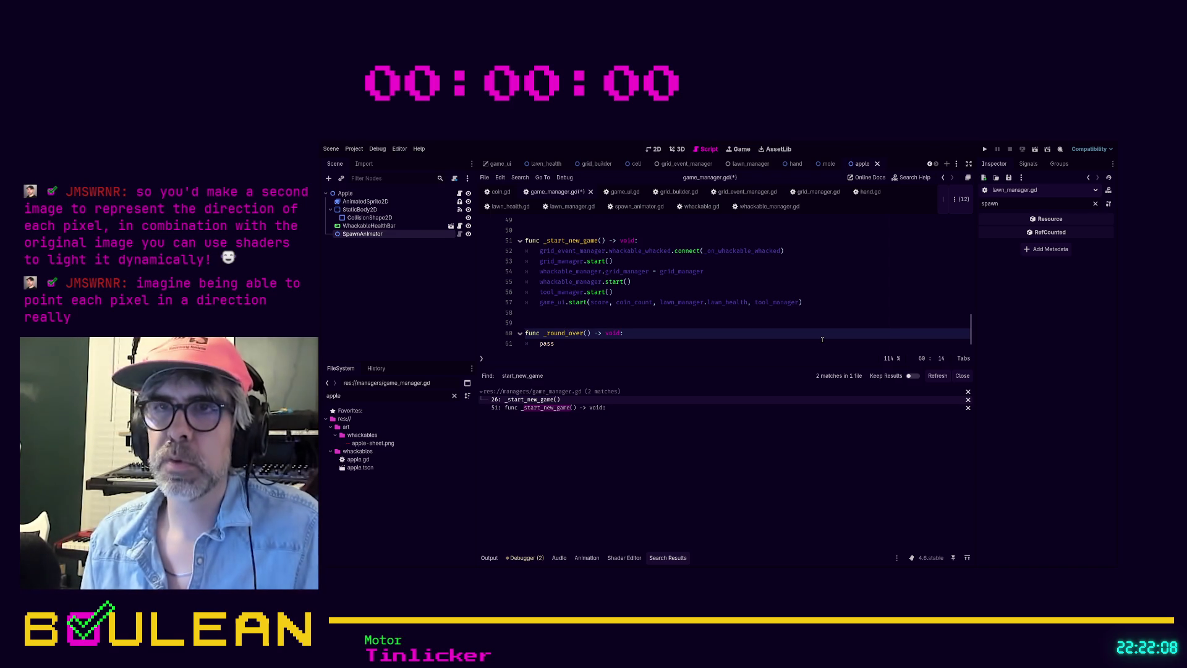
key(shift+Right)
key(shift+Right)
key(shift+Right)
text(ended)
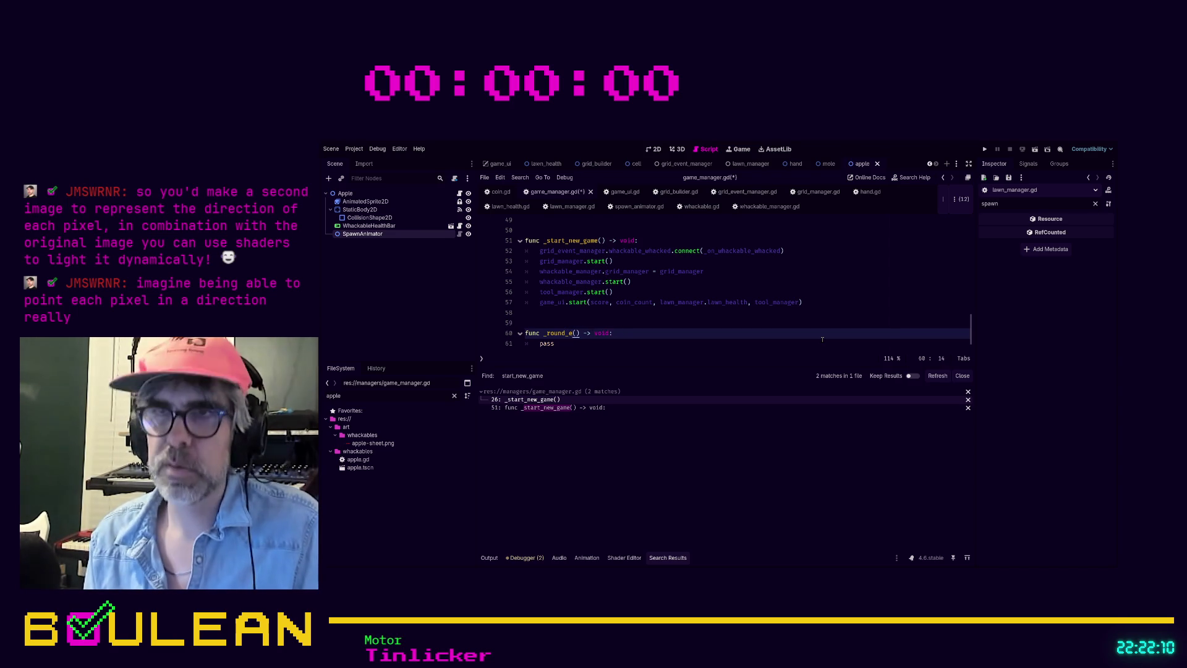
Step: Insert func lawn_destroyed() -> void above _round_ended, comment out _round_ended, and switch to lawn_manager.gd
key(Up)
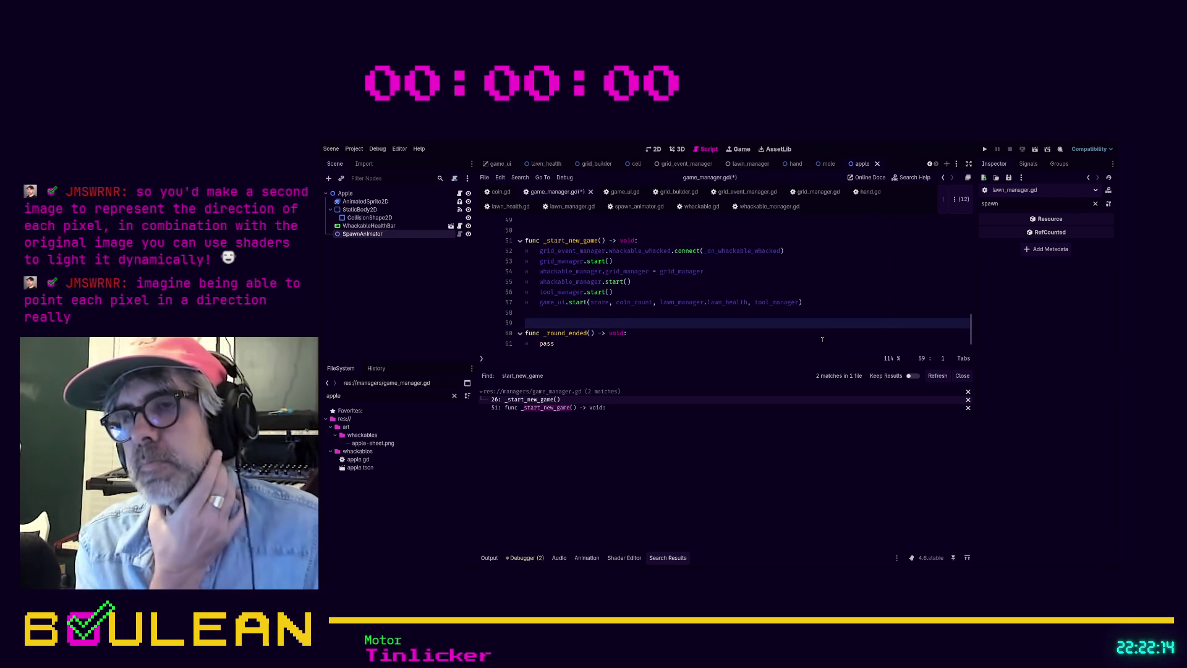
key(Return)
key(Return)
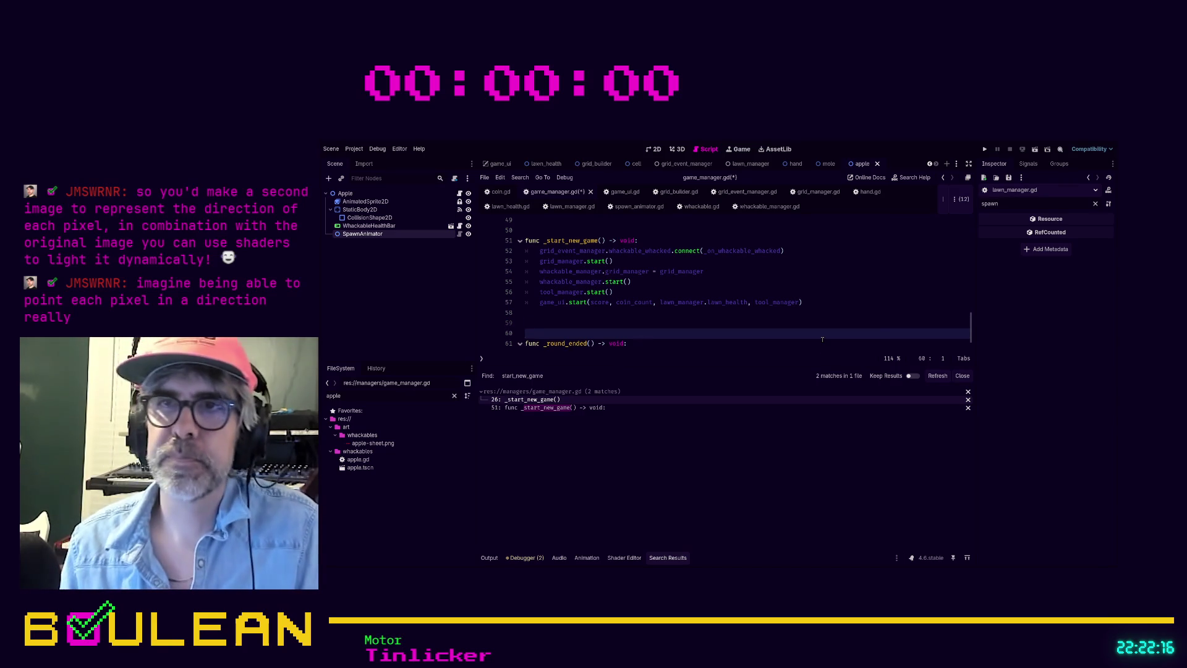
text(func lawn_d)
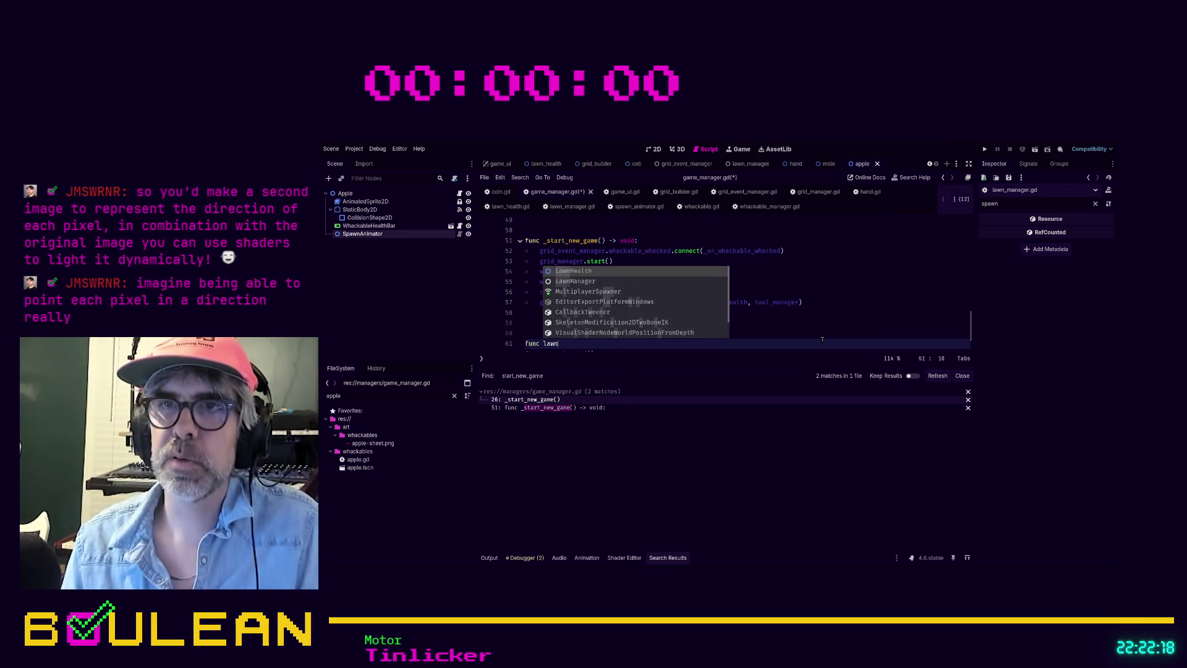
text(estroyed() -)
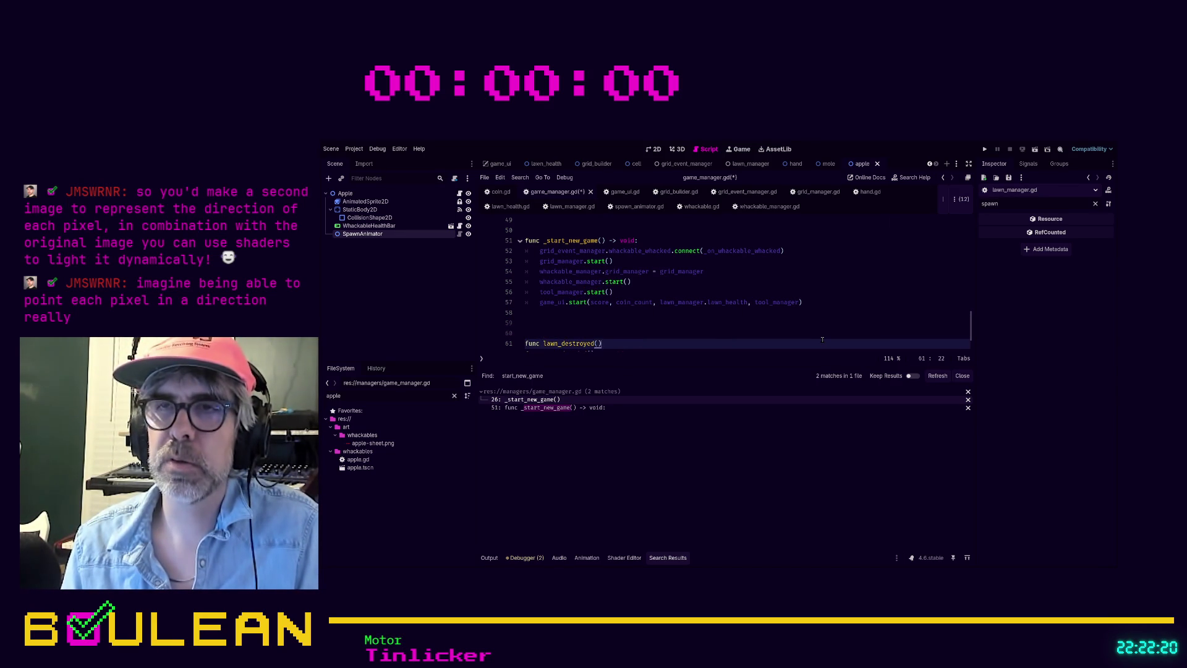
text(> void:)
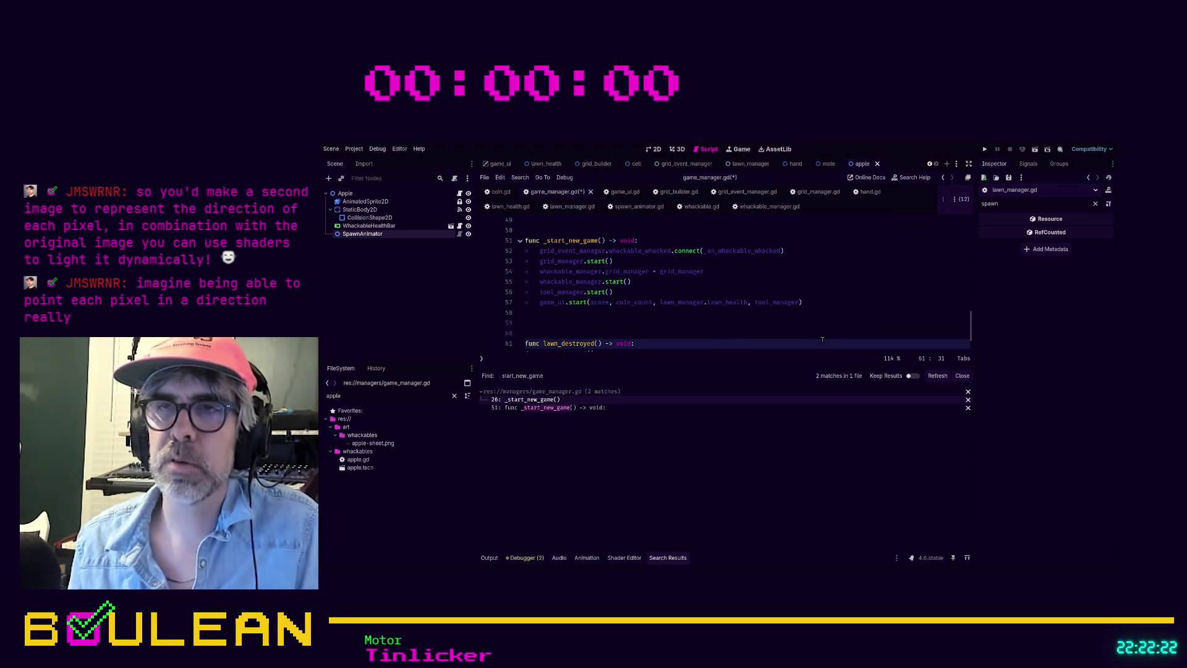
key(Down)
key(ctrl+k)
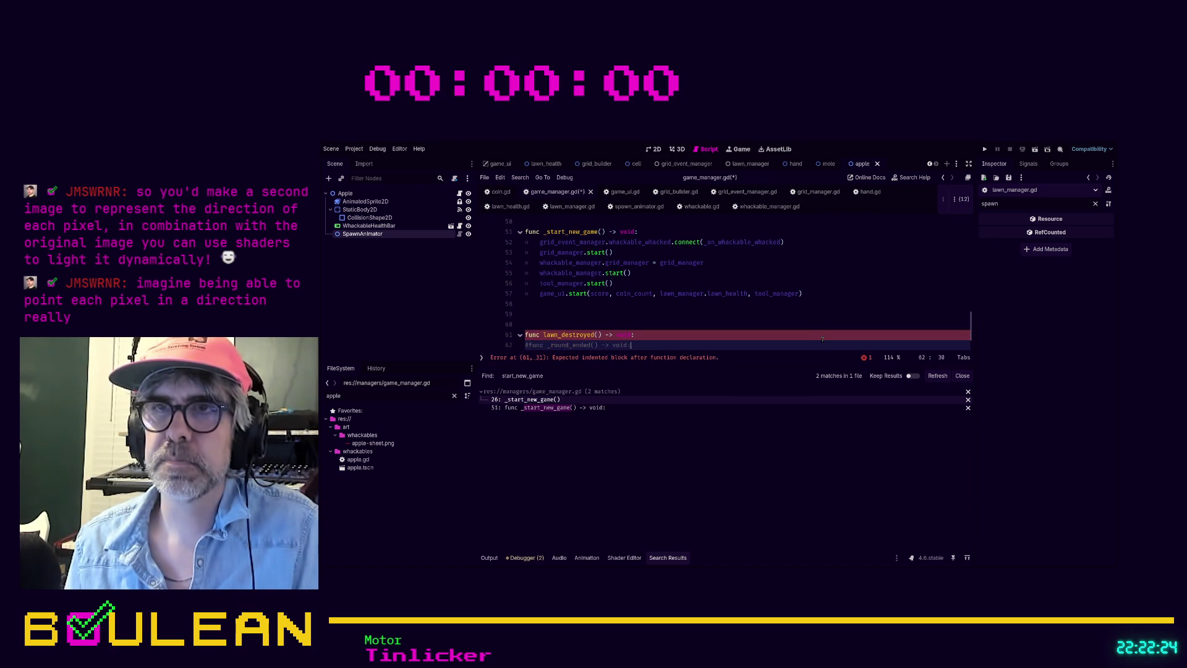
key(Up)
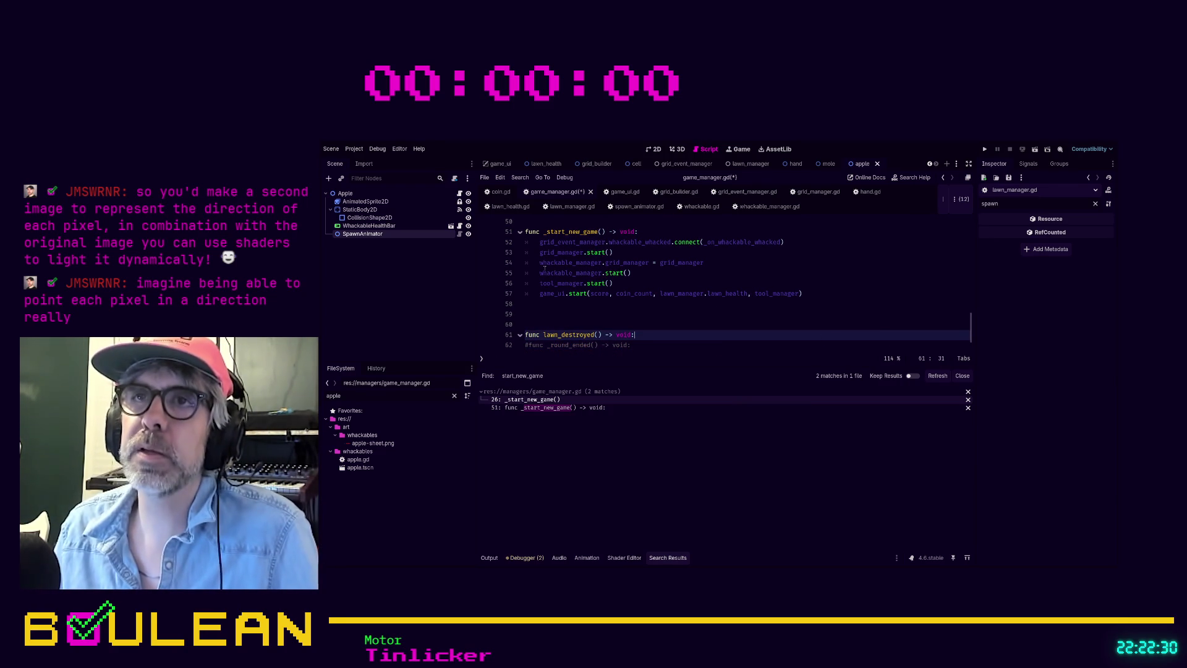
click(555, 207)
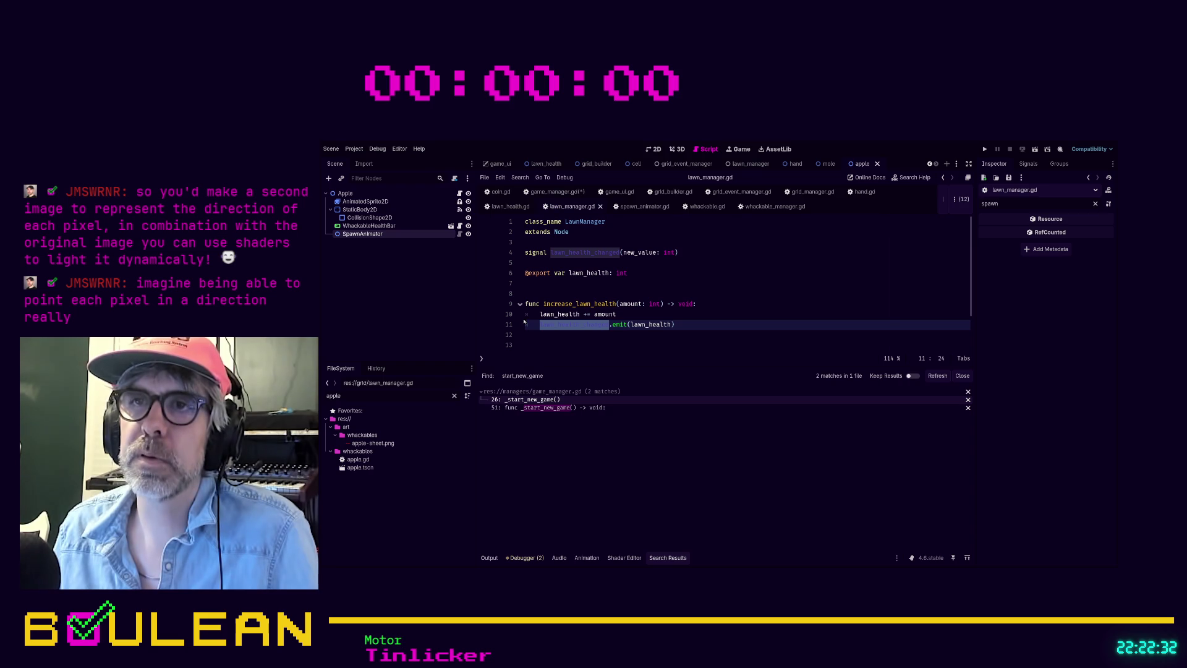
Step: Start an 'if lawn_health <= 0:' check inside increase_lawn_health
click(544, 335)
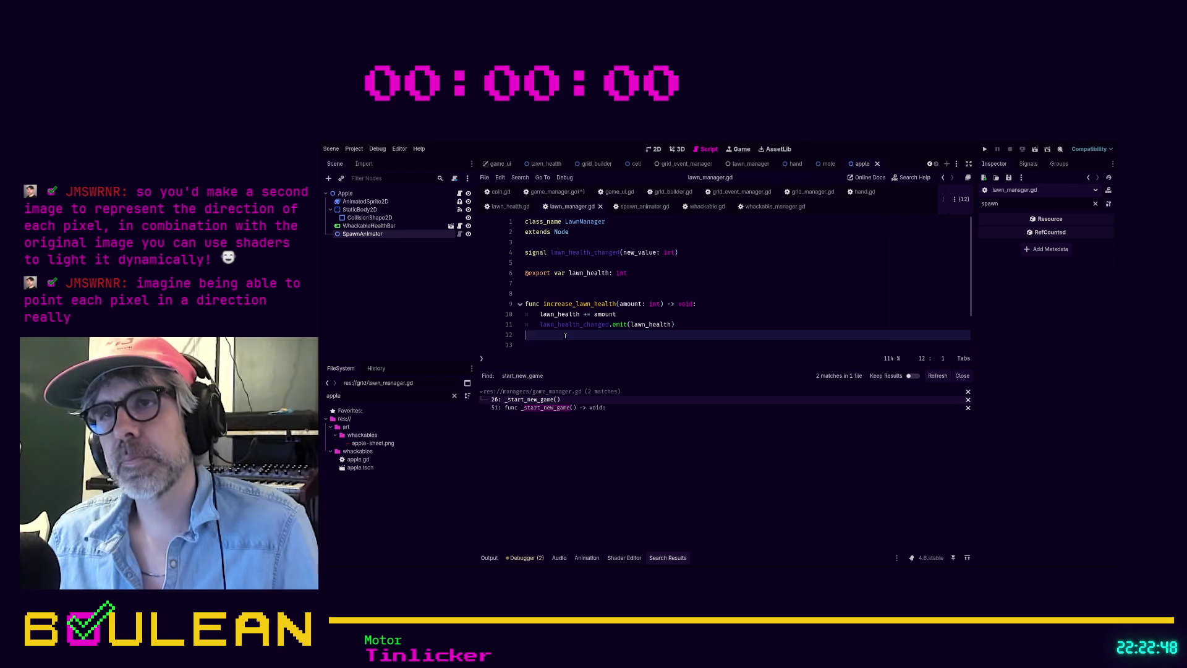
key(Tab)
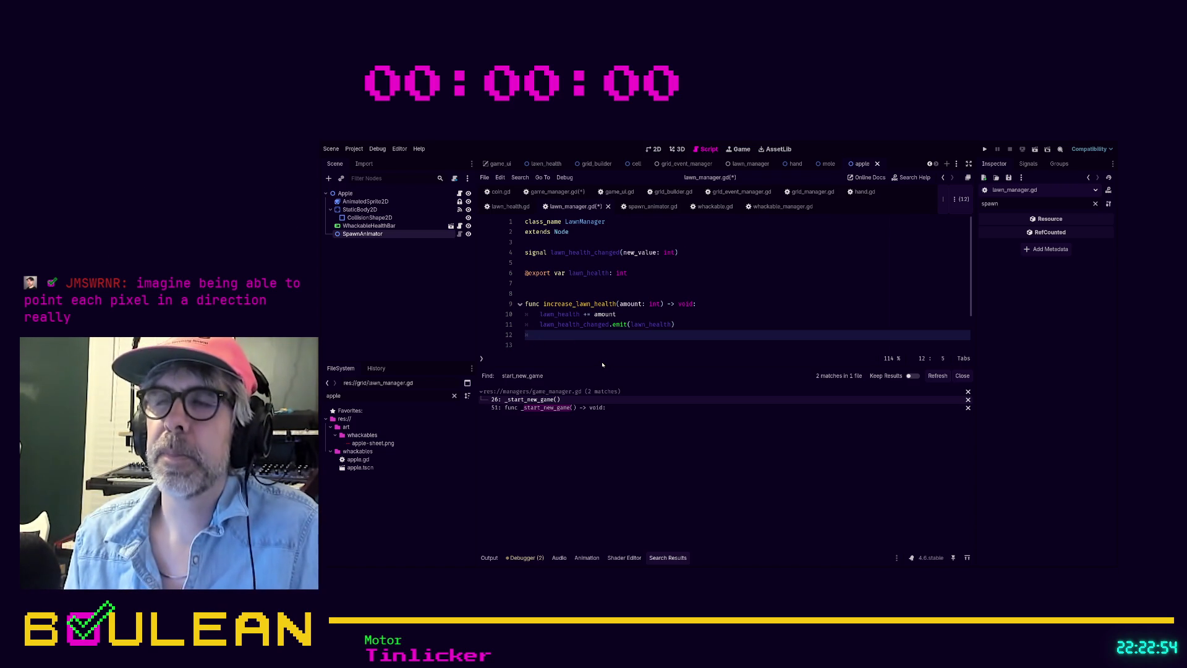
text(f lawn_health)
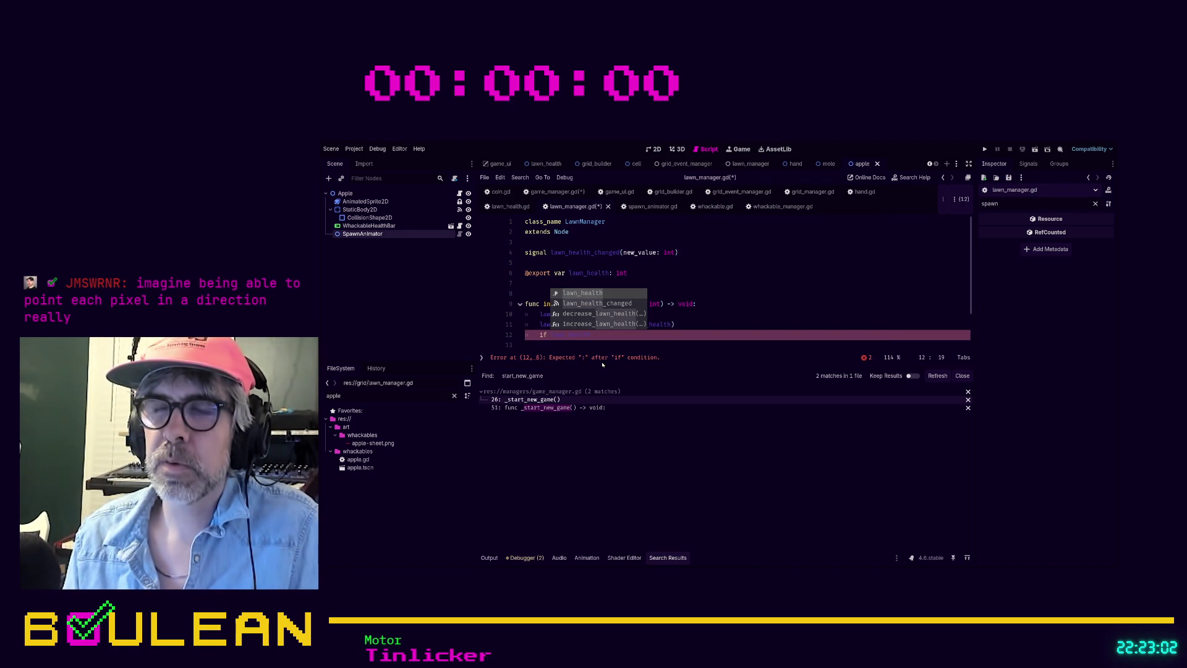
text(<= 0)
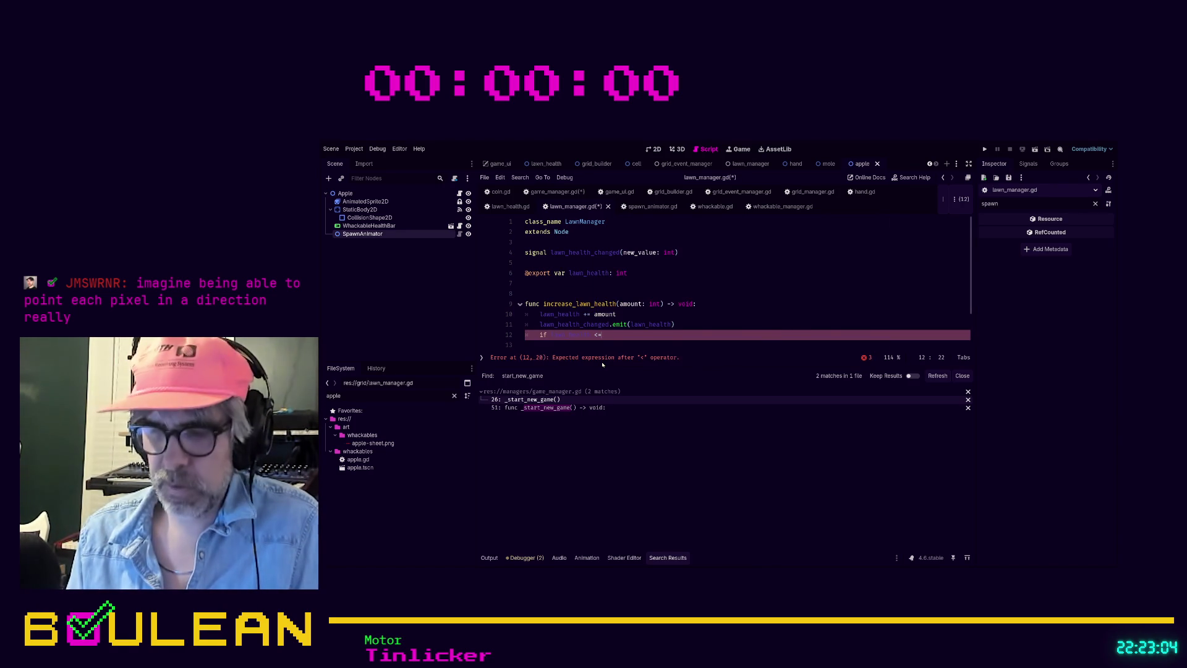
text(:)
key(Return)
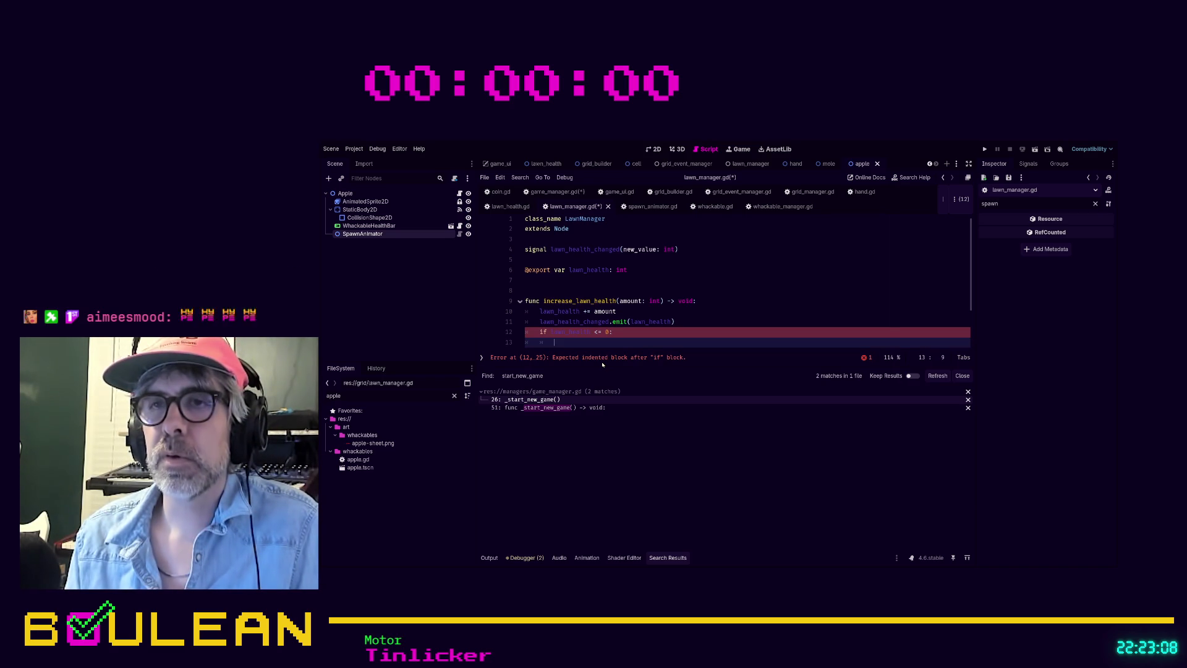
Step: Declare a second signal, lawn_destroyed(), below the existing signal
click(665, 259)
key(Return)
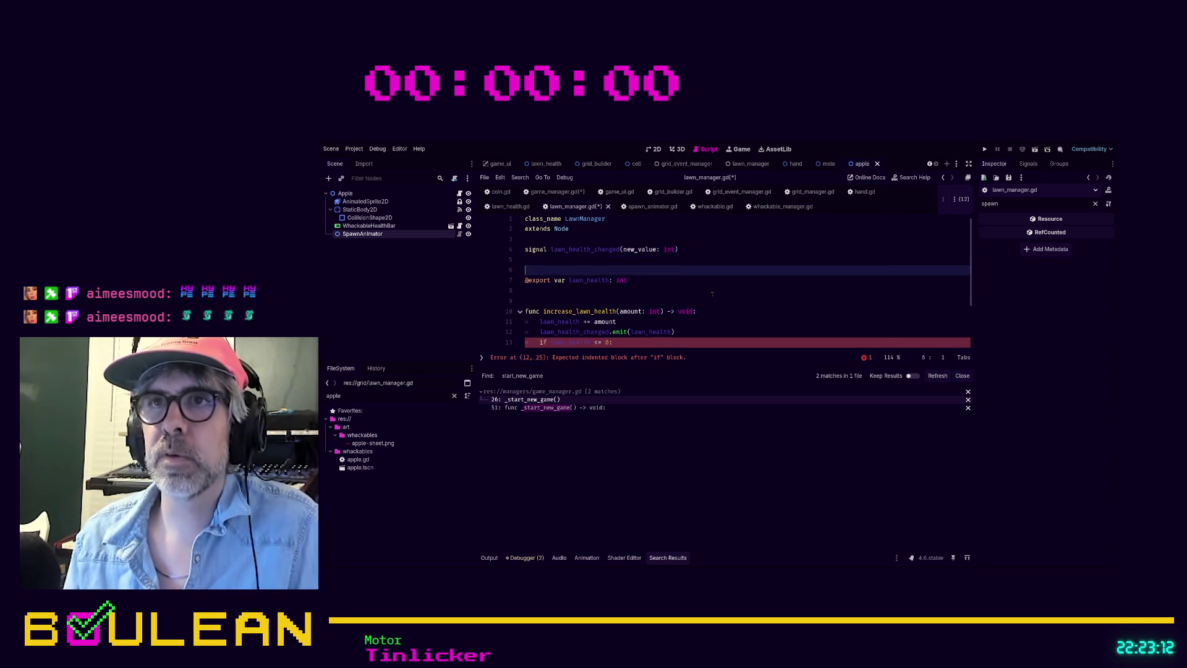
key(Up)
text(sig)
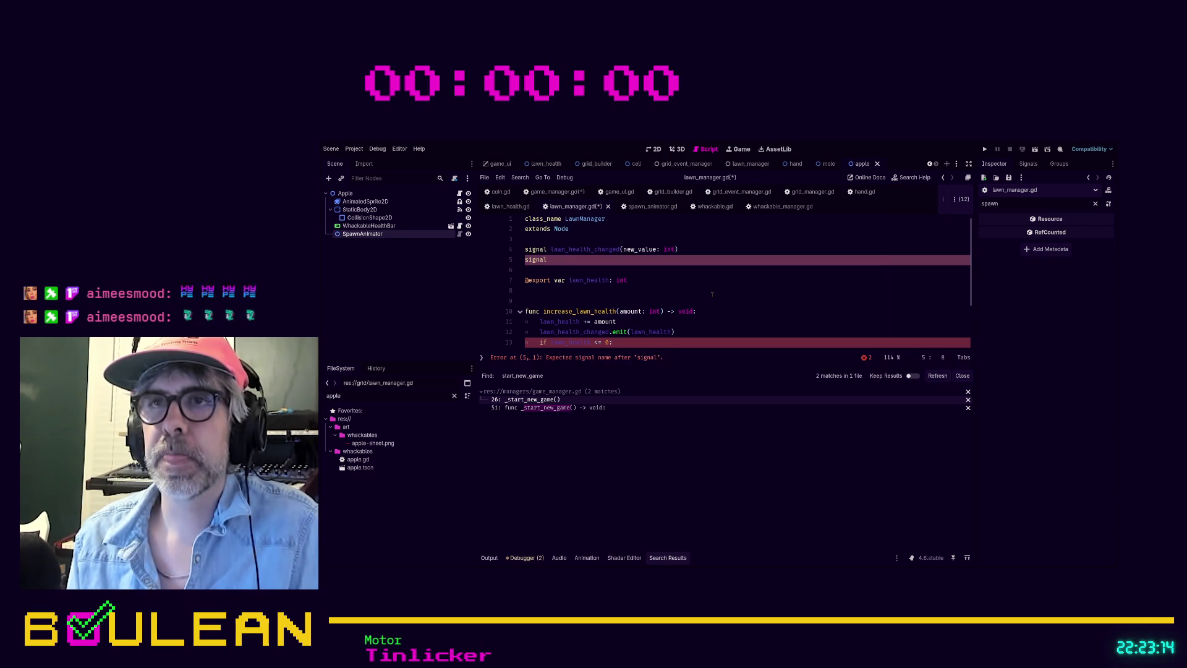
text(n_dest)
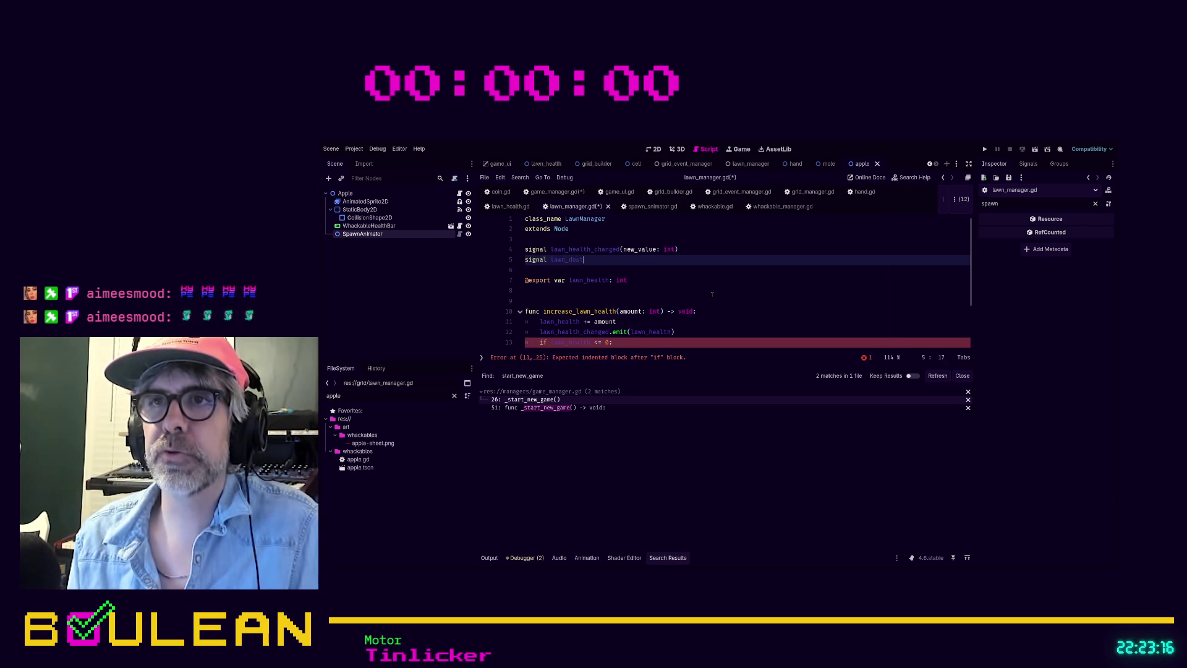
text(d()
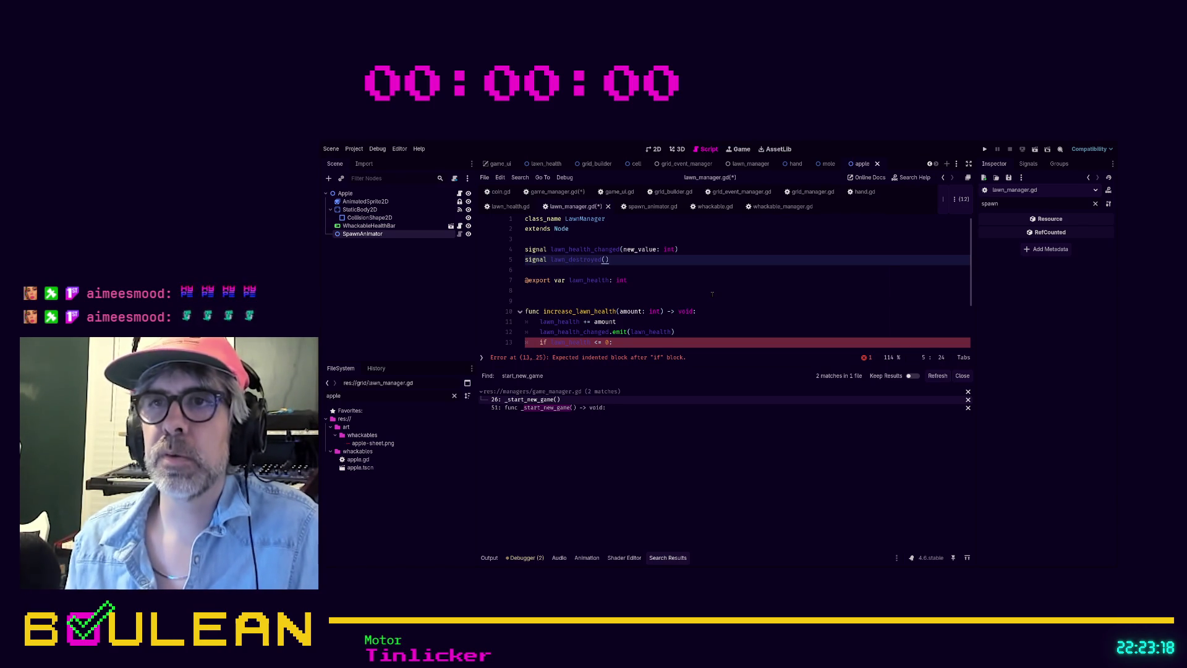
Step: Make the if block's body call lawn_destroyed.emit()
click(742, 342)
scroll(770, 325, down, 2)
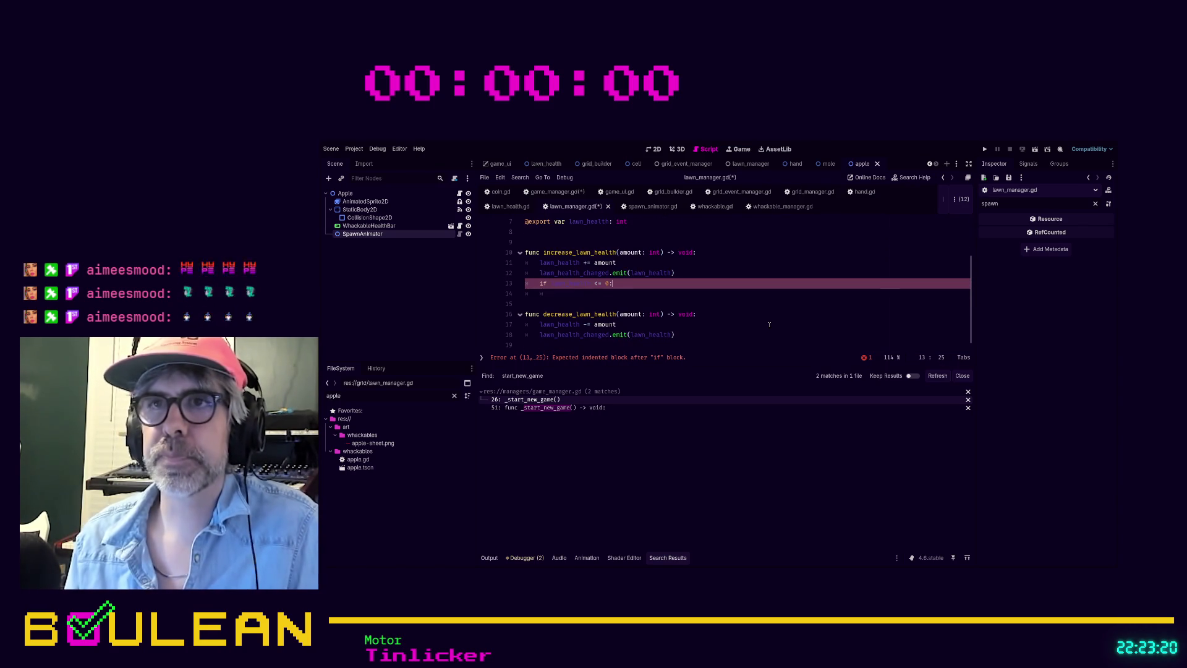
key(Down)
key(Tab)
text(signal.emi)
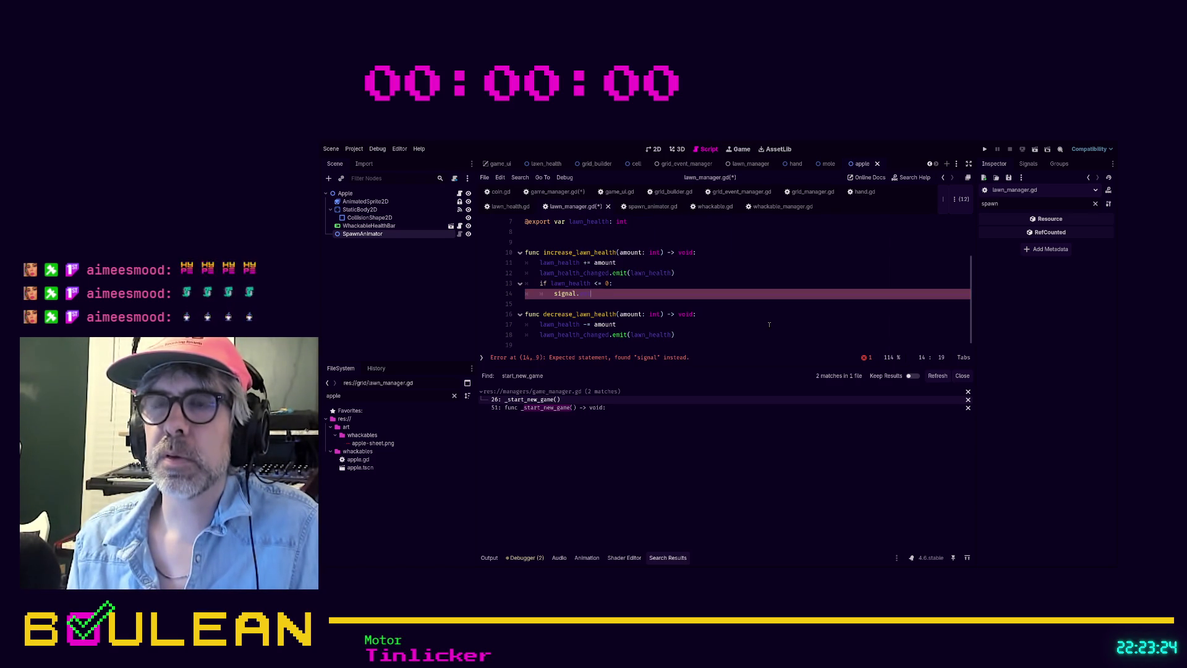
key(BackSpace)
key(BackSpace)
key(BackSpace)
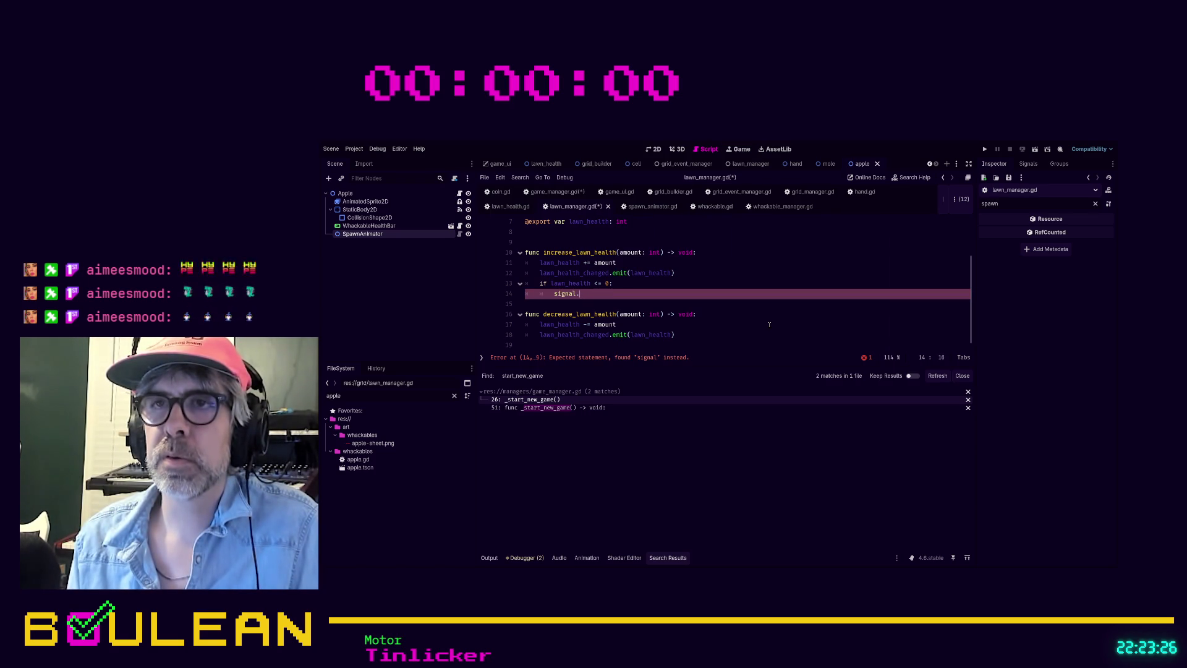
key(BackSpace)
key(BackSpace)
key(BackSpace)
text(awn_destroyed)
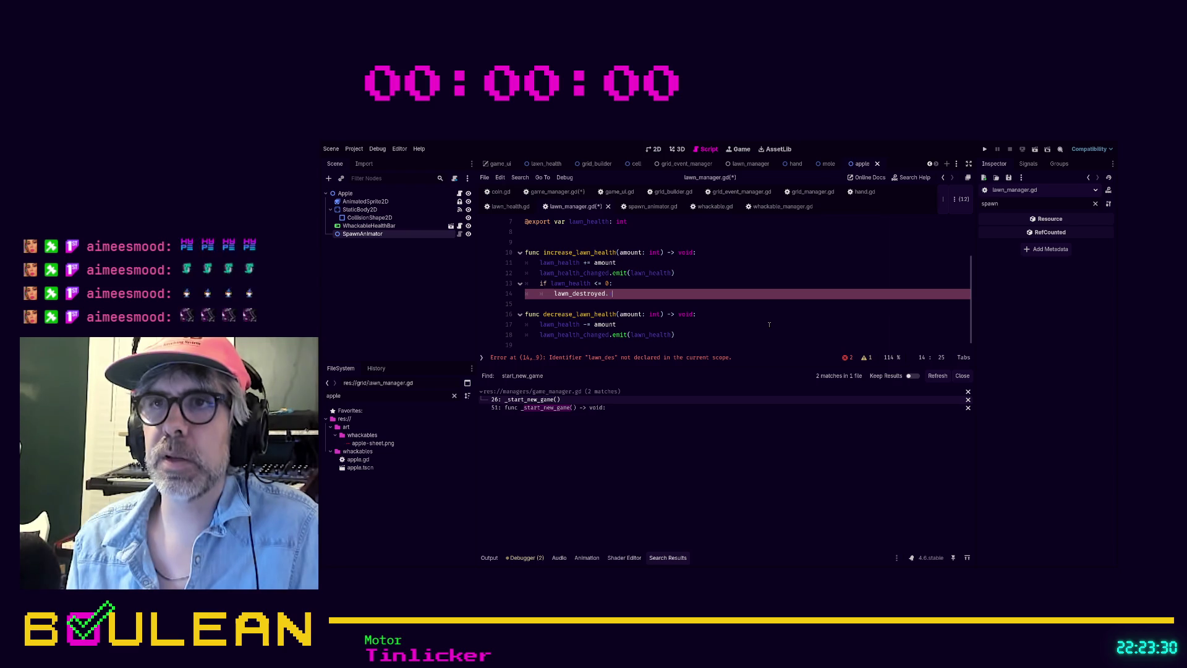
text(.emi)
key(Return)
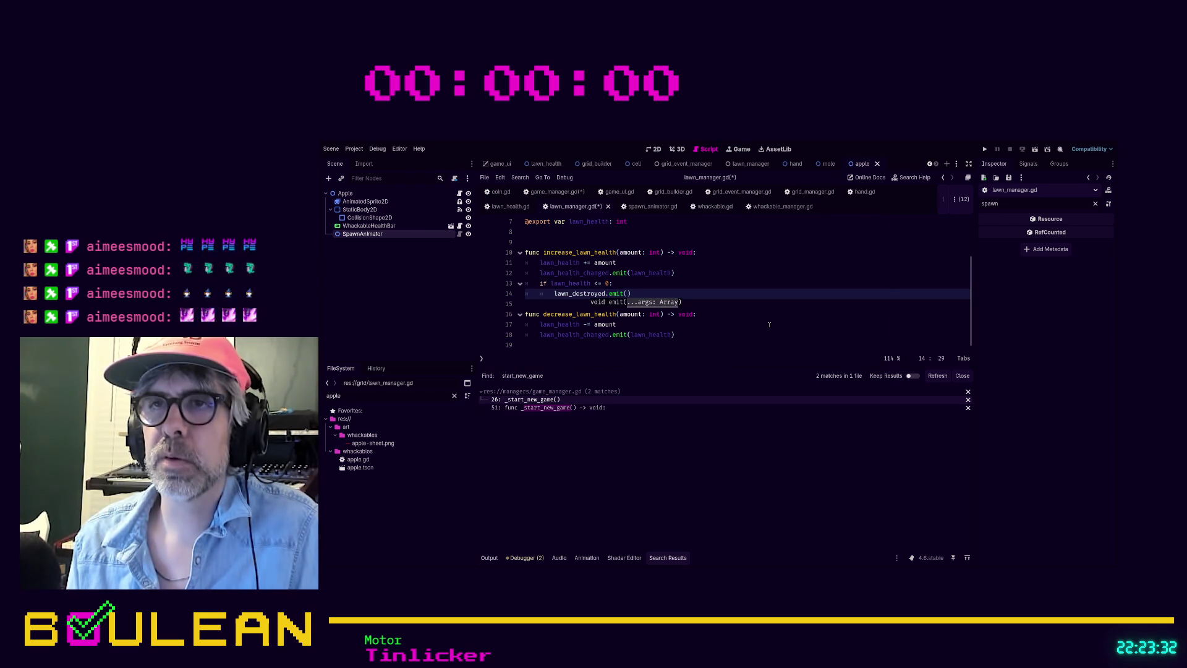
text())
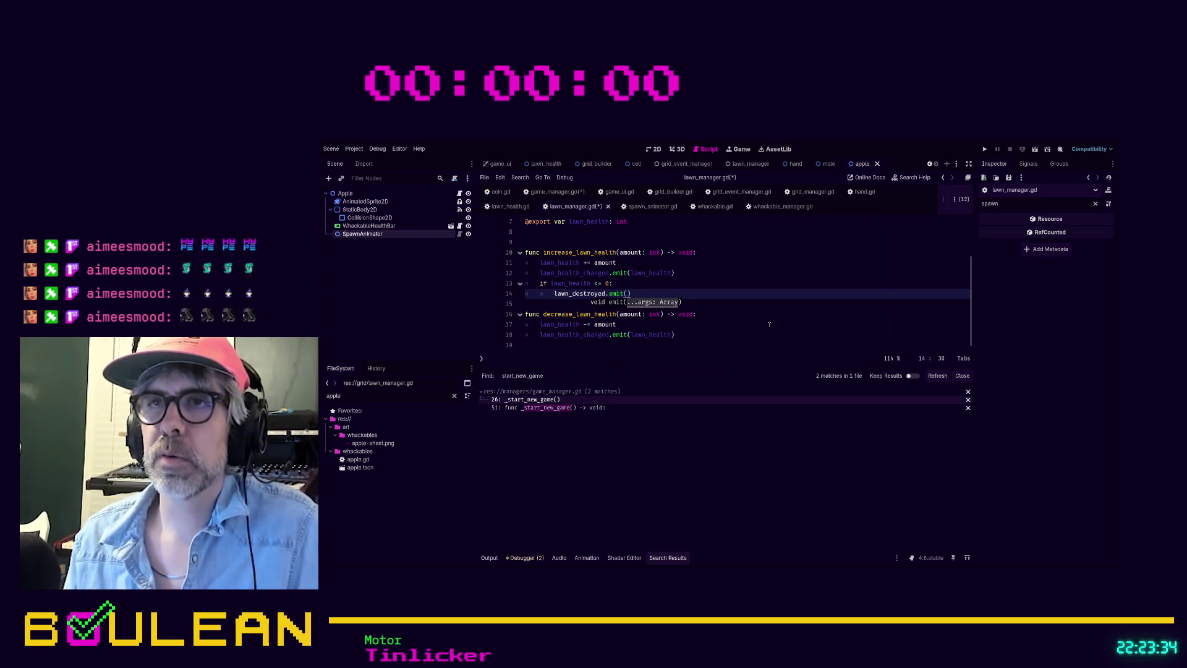
Step: Save the scripts, then return to game_manager.gd and scroll up to its _ready function
key(ctrl+s)
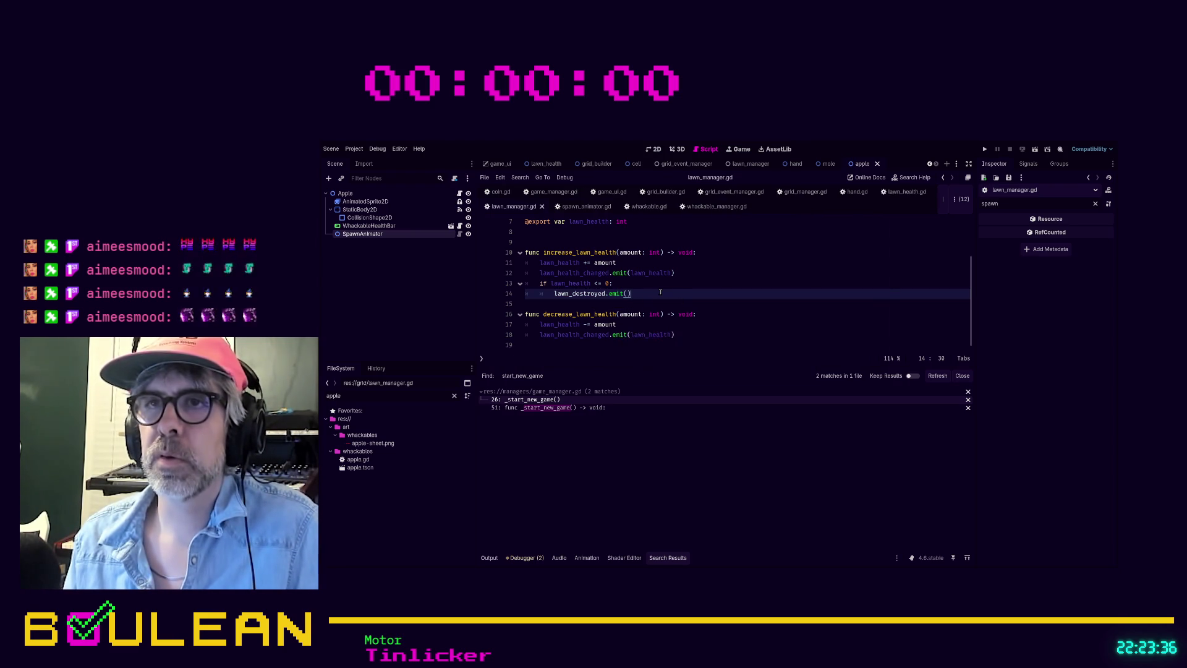
scroll(660, 292, up, 2)
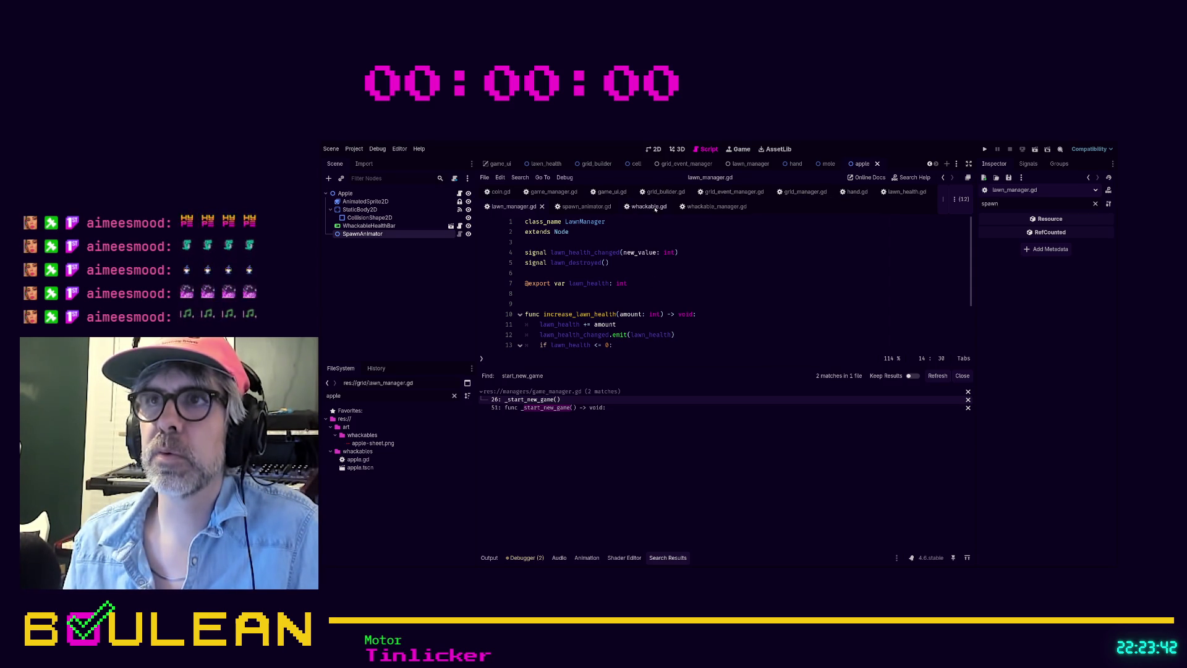
click(556, 191)
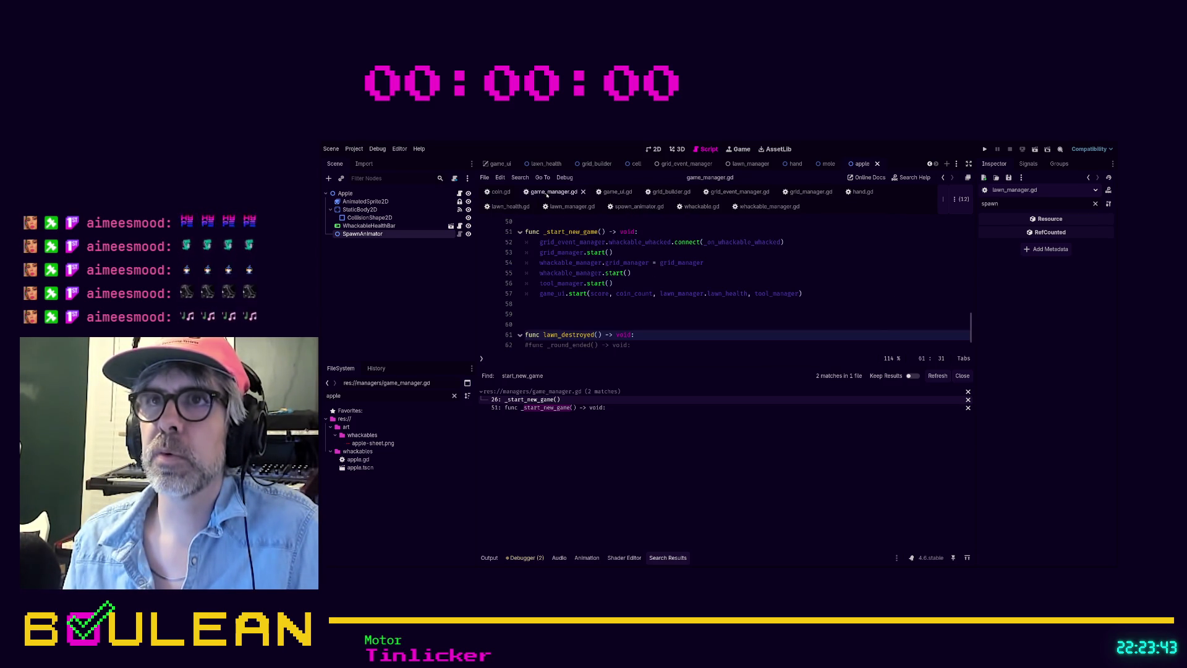
click(592, 304)
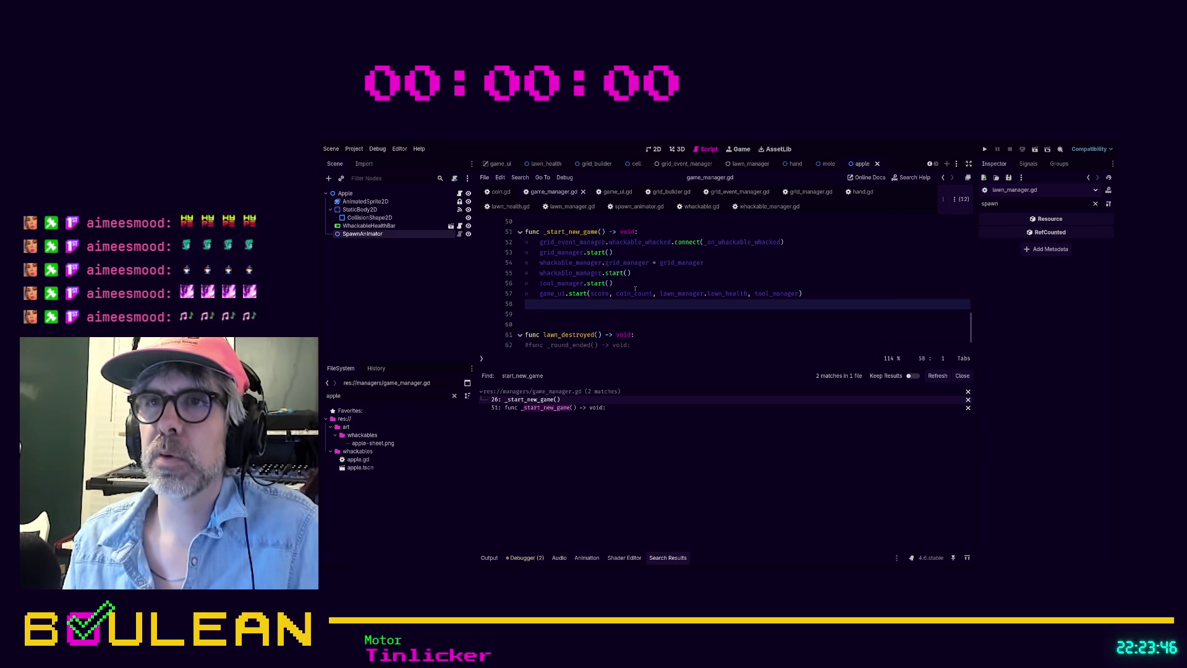
scroll(635, 289, up, 3)
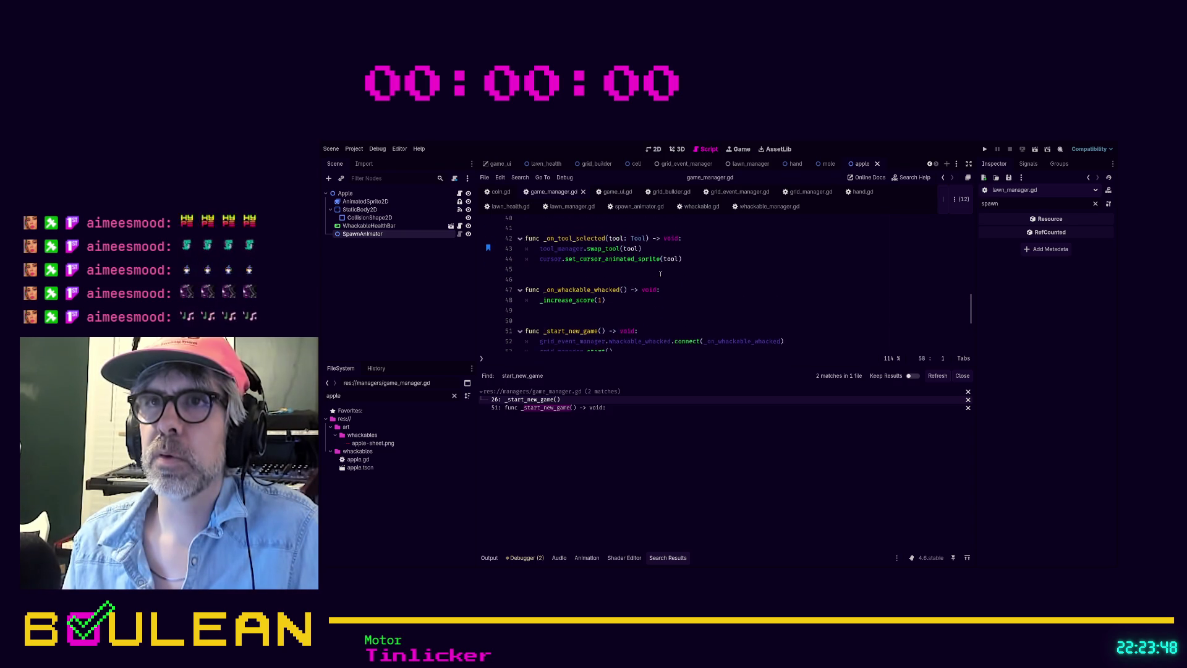
scroll(660, 274, up, 6)
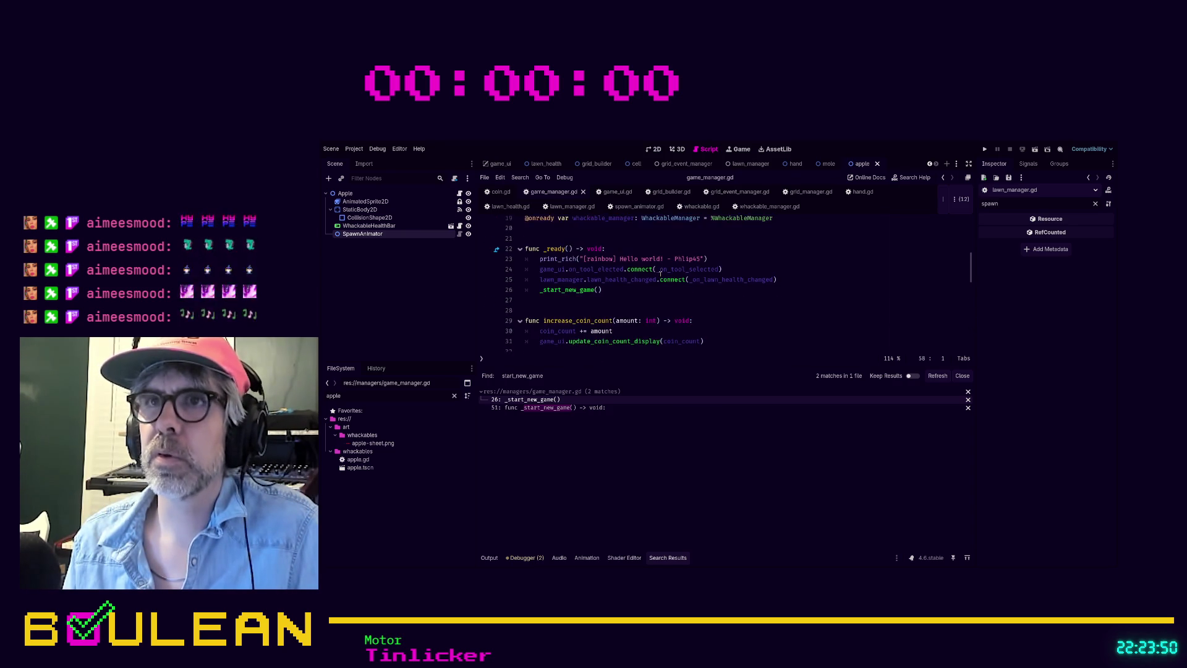
click(745, 269)
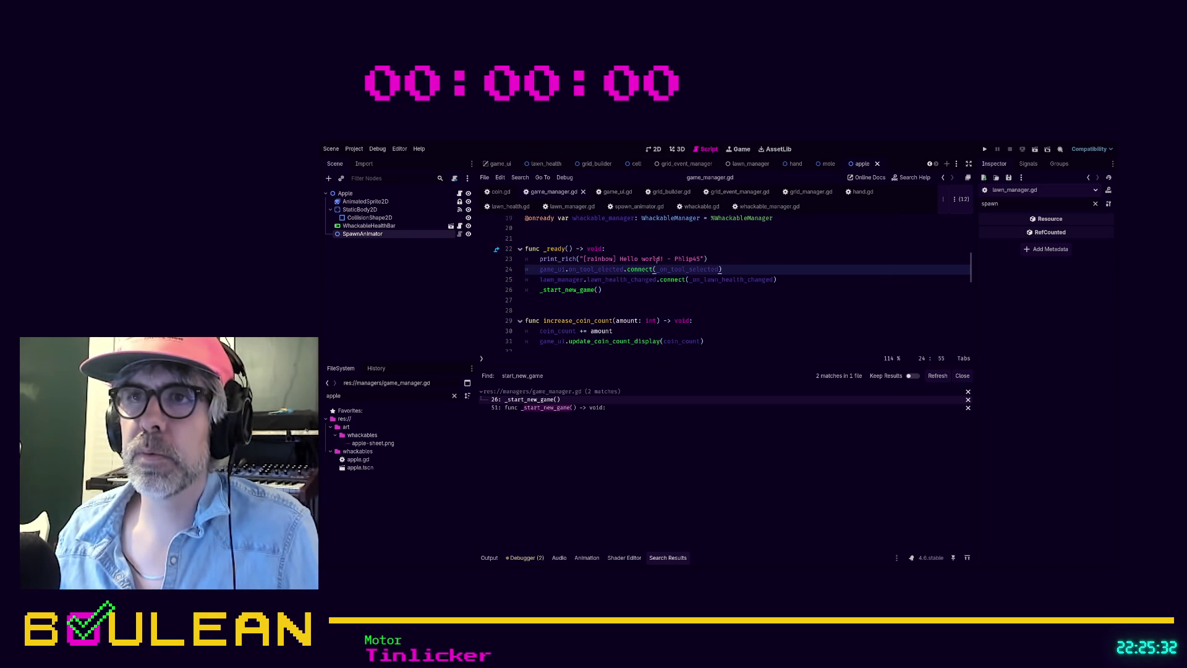
Step: Review the lawn_health_changed connection and check lawn_manager.gd's lawn_destroyed signal declaration
click(808, 282)
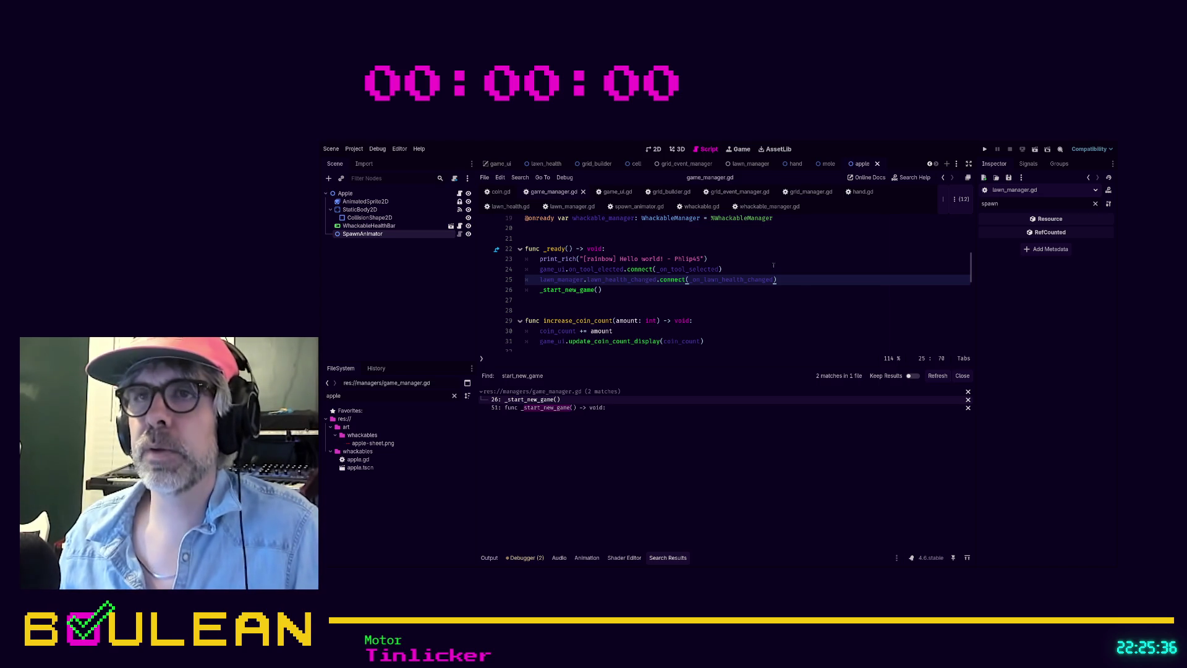
scroll(752, 270, up, 1)
scroll(752, 284, down, 1)
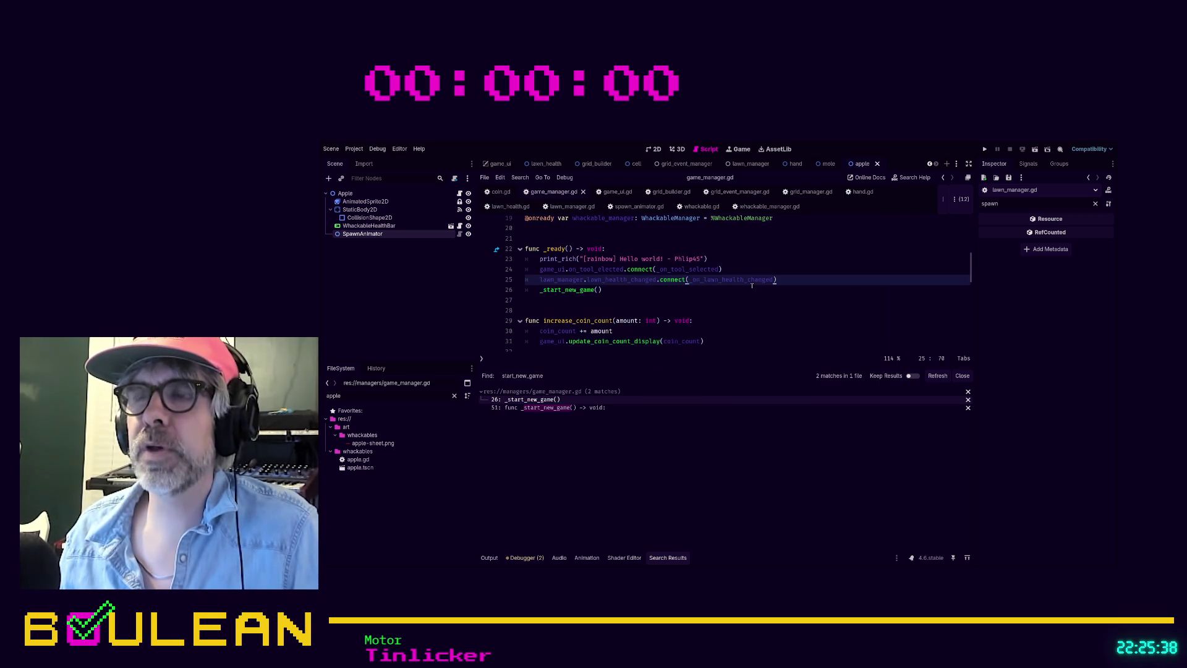
ctrl+click(722, 283)
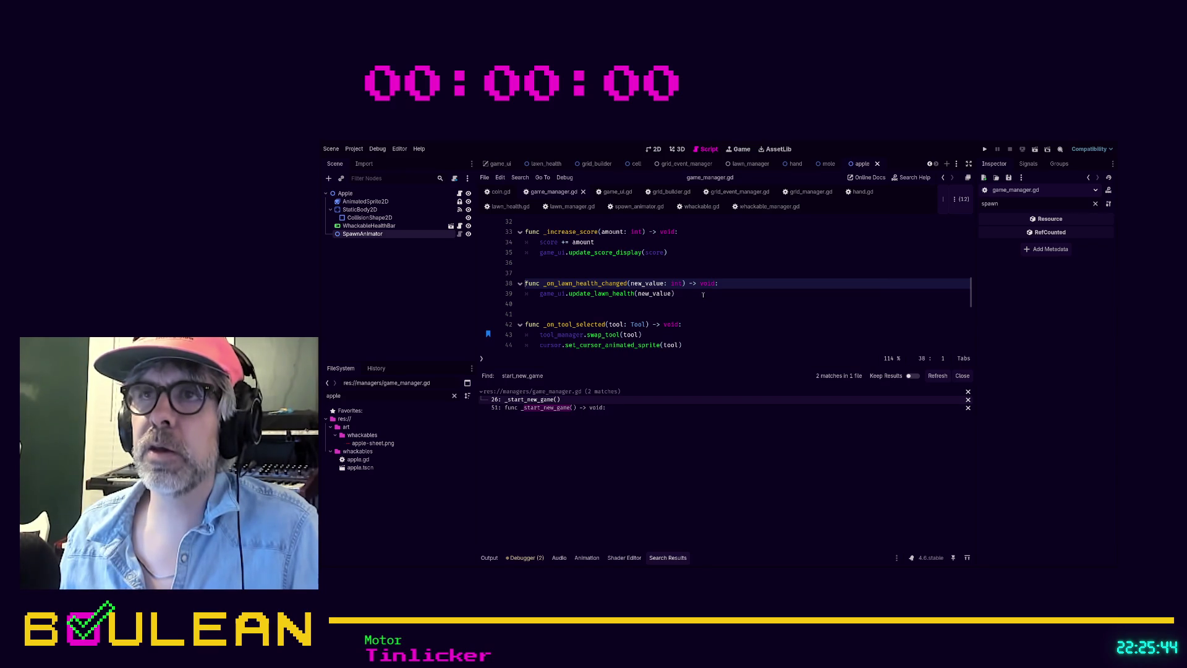
click(510, 207)
click(575, 207)
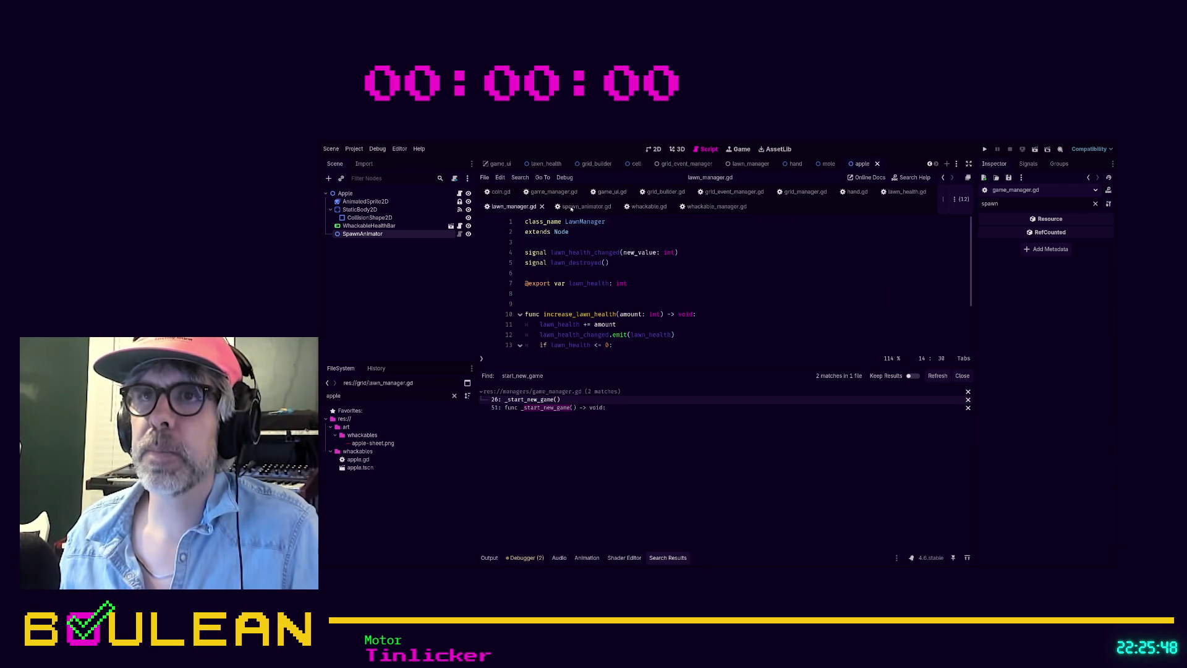
click(637, 264)
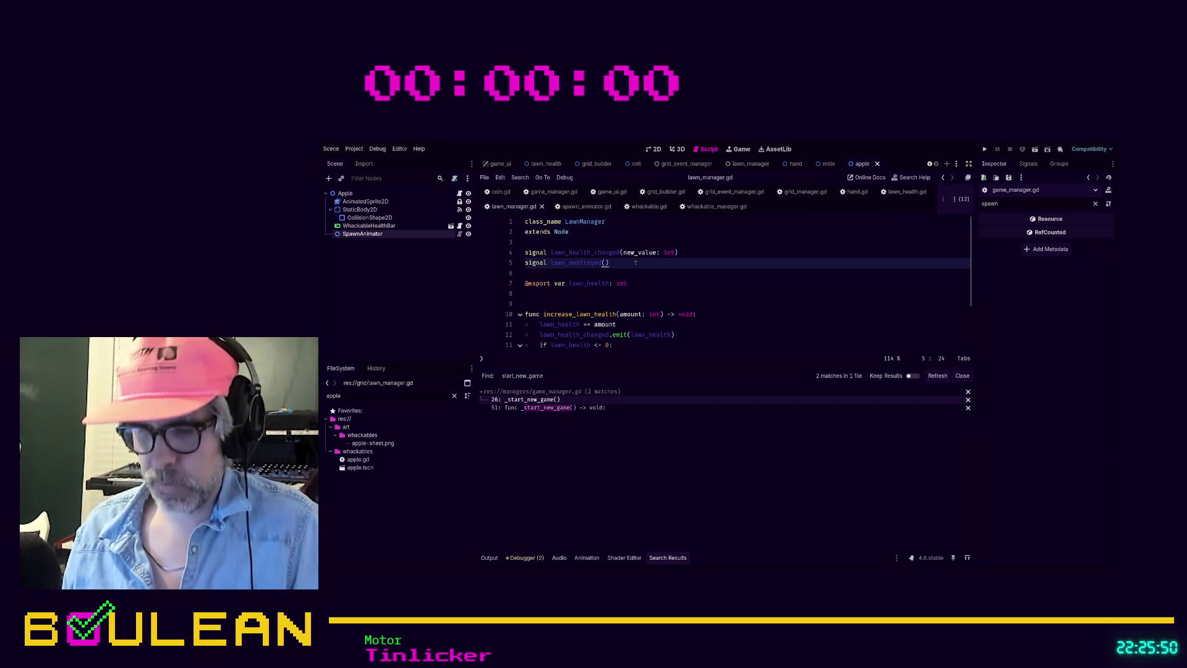
scroll(651, 278, down, 1)
scroll(651, 277, down, 2)
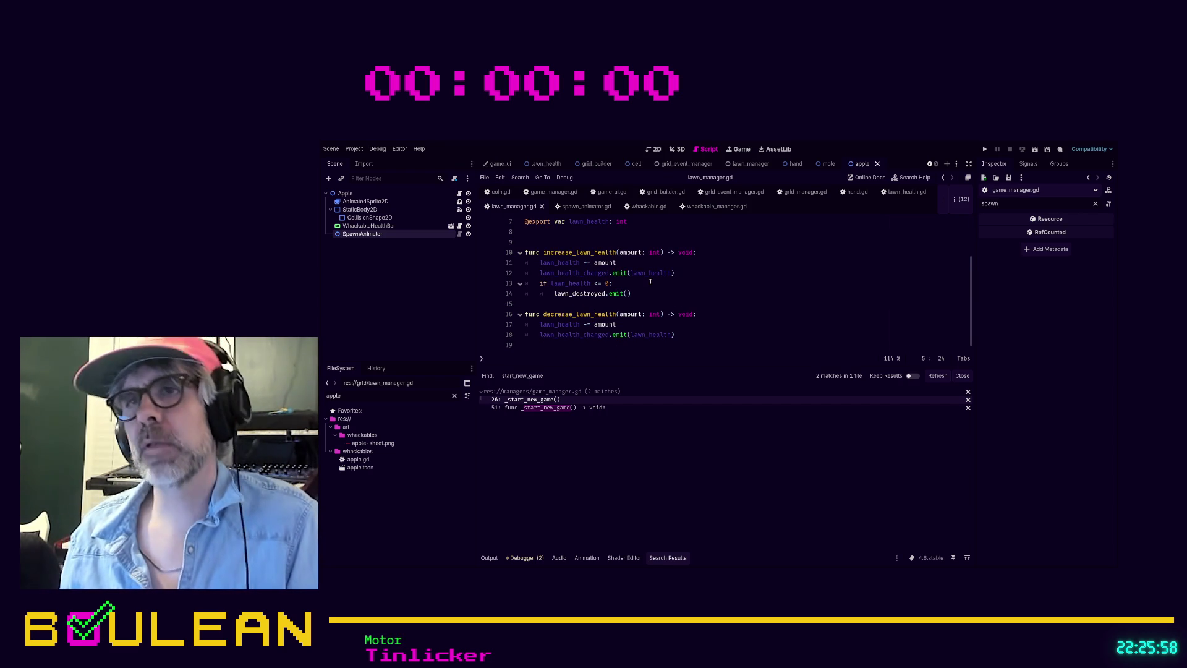
scroll(650, 281, up, 1)
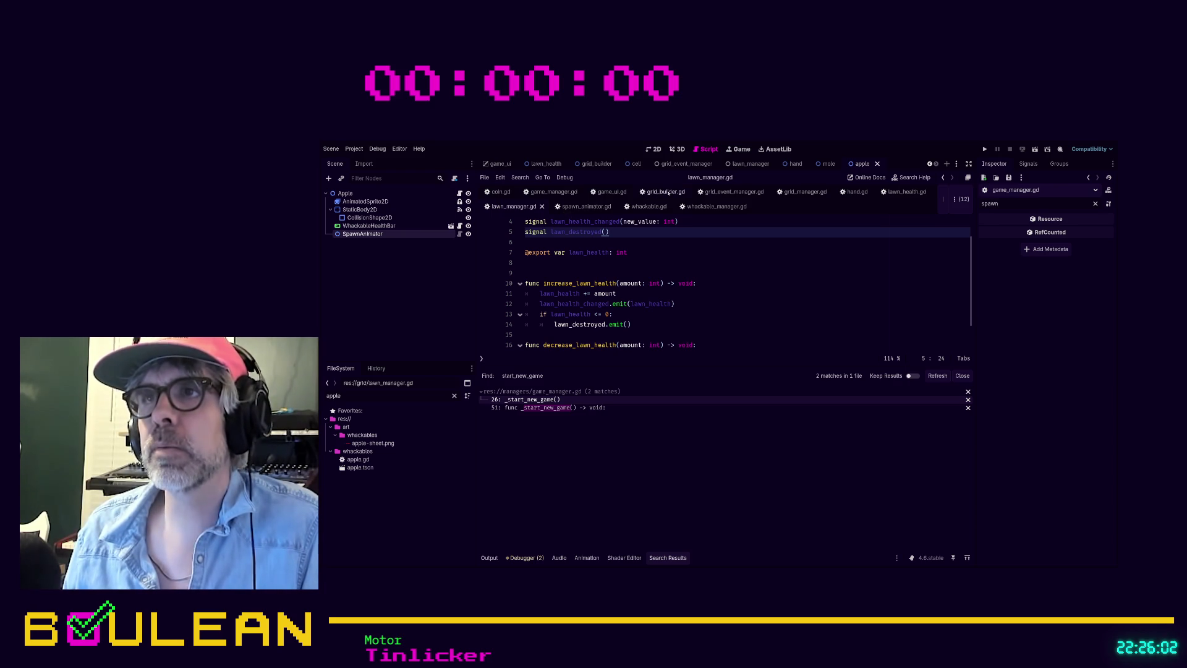
click(805, 192)
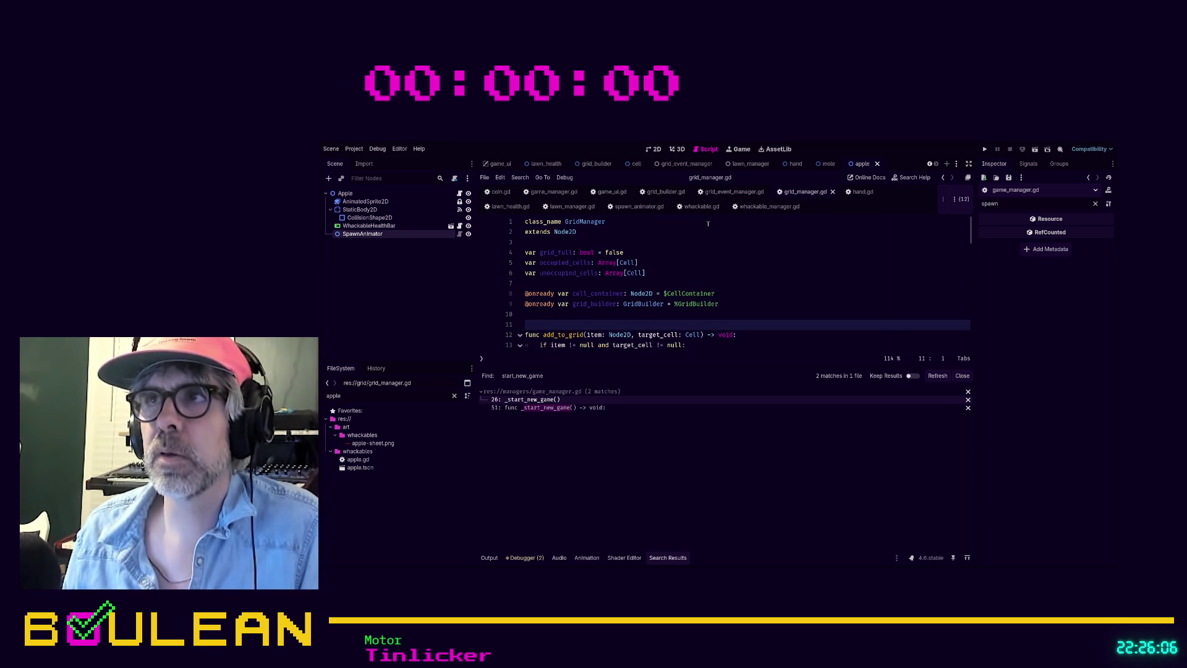
click(555, 192)
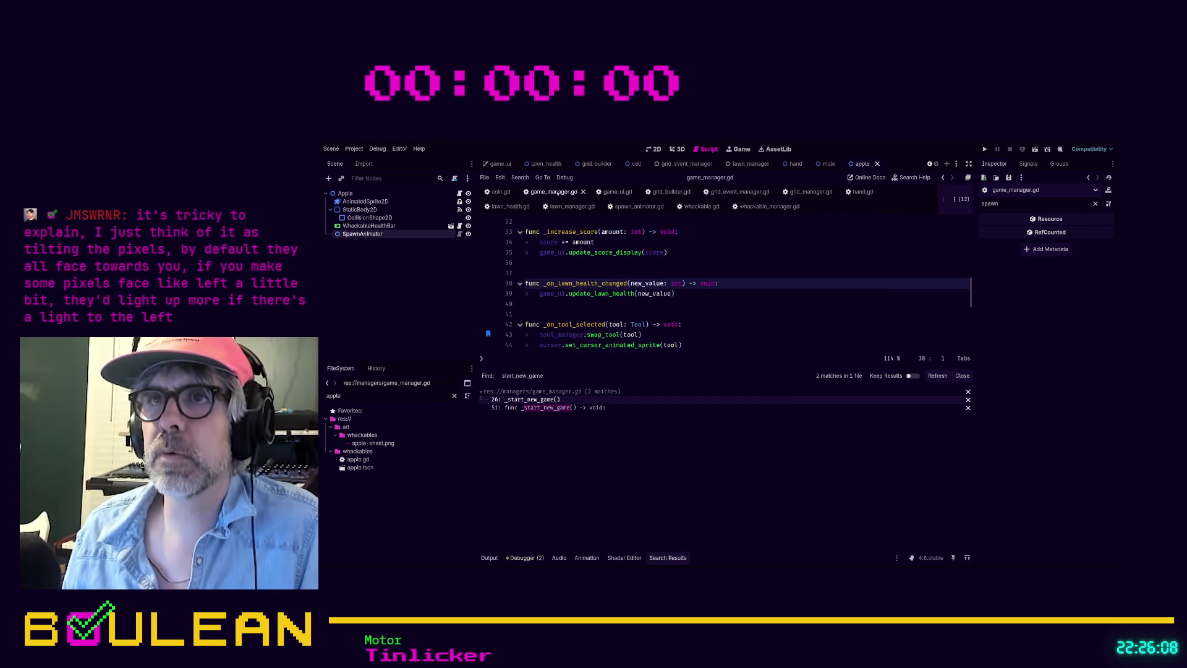
scroll(722, 322, down, 1)
scroll(722, 322, up, 1)
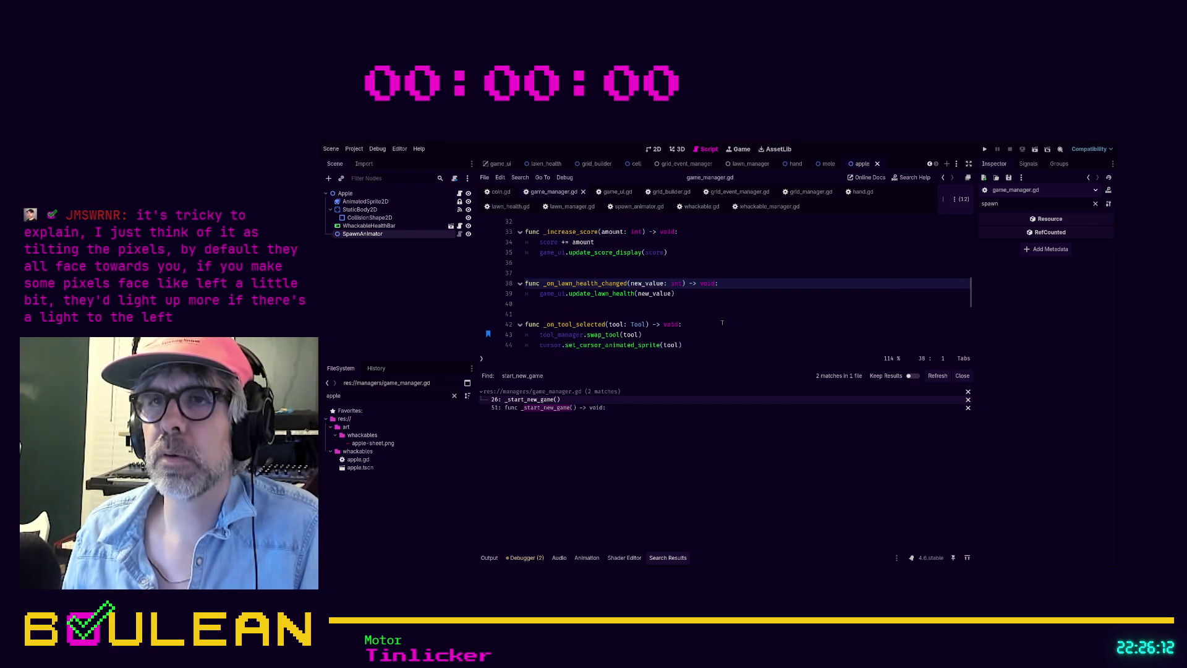
scroll(721, 323, up, 6)
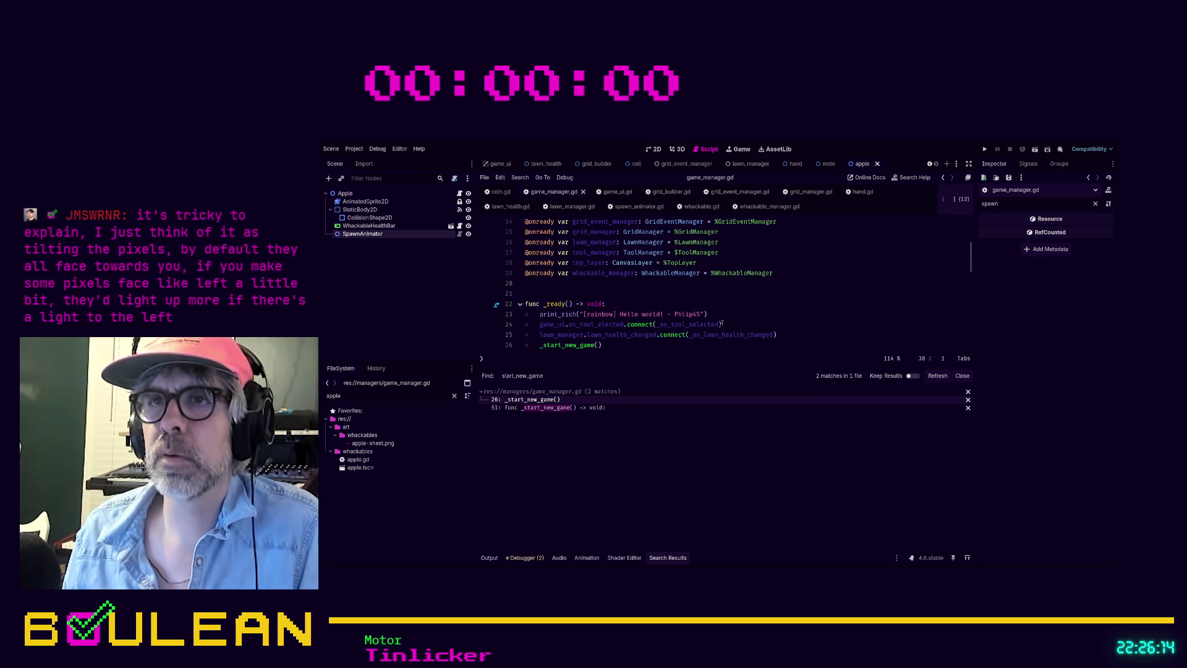
scroll(721, 323, down, 1)
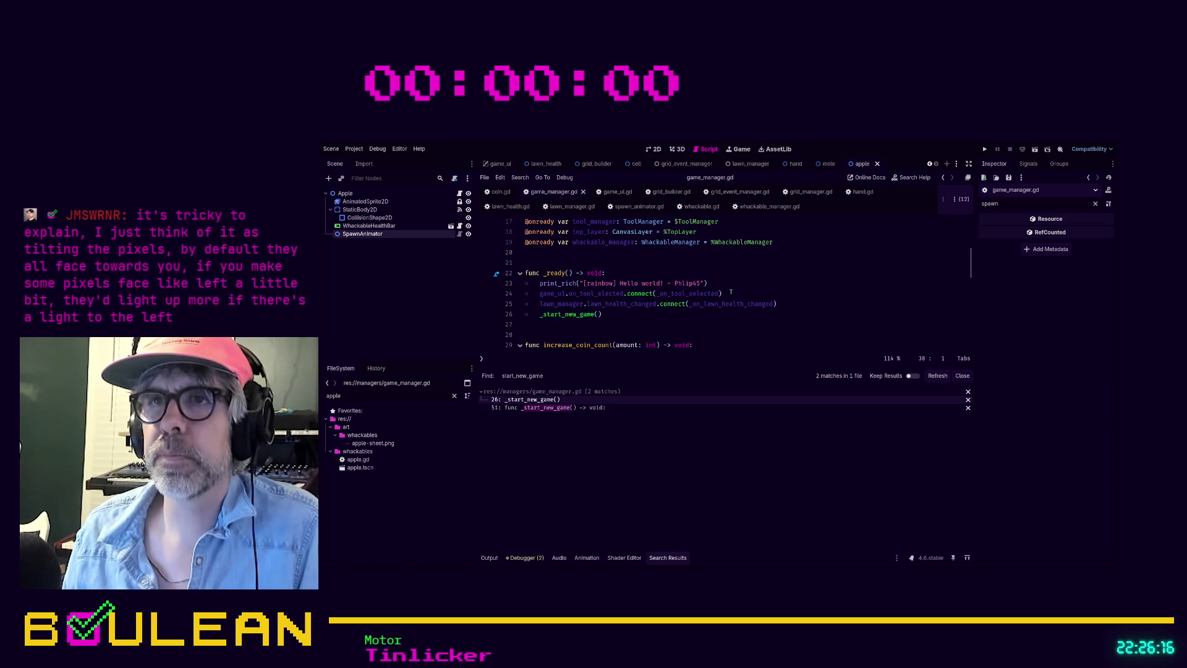
Step: In _ready, add lawn_manager.lawn_destroyed.connect(_on_lawn_destroyed) below the lawn_health_changed connection
click(797, 303)
key(Return)
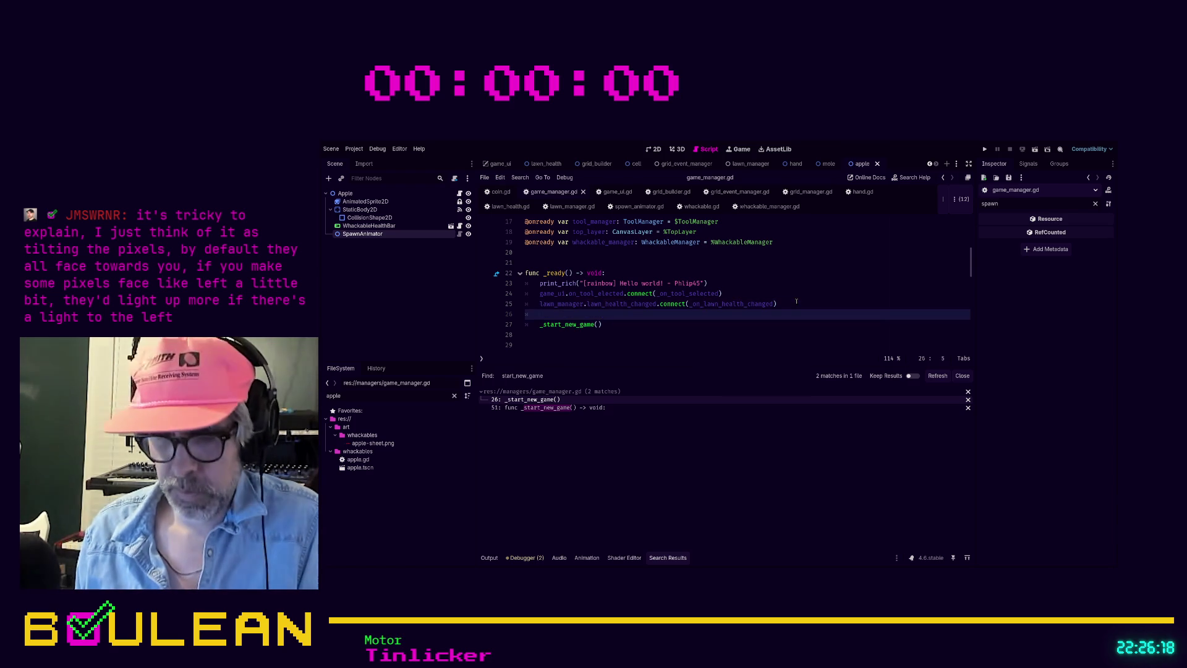
text(lawn_)
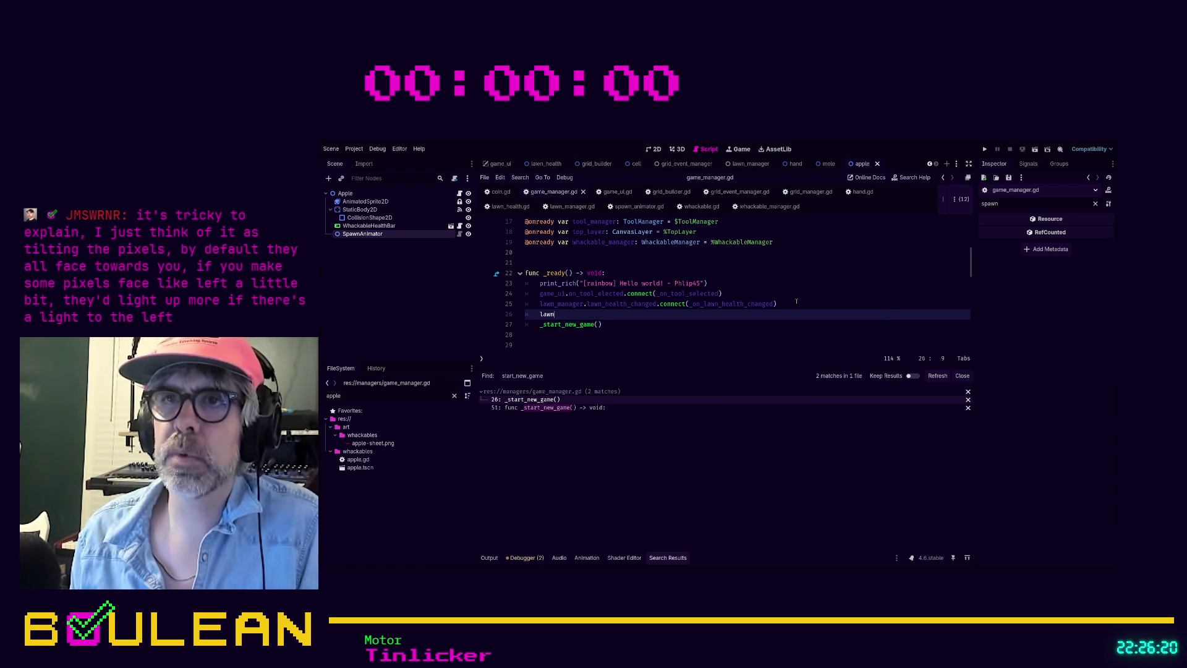
text(m)
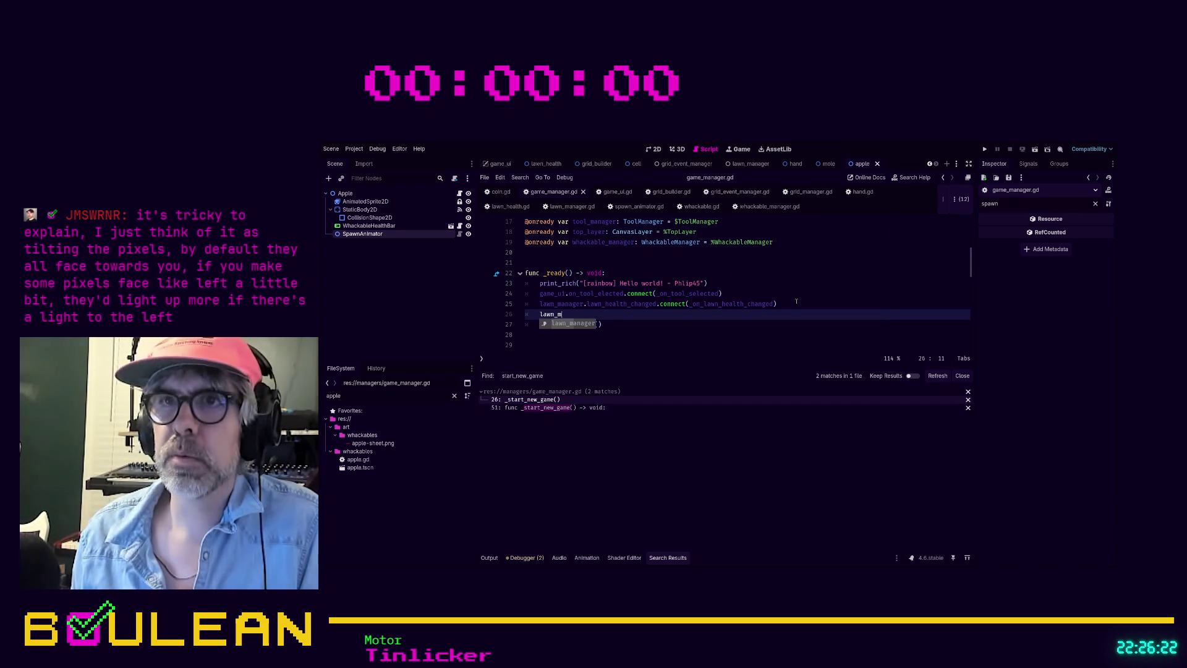
key(Return)
text(.lawn)
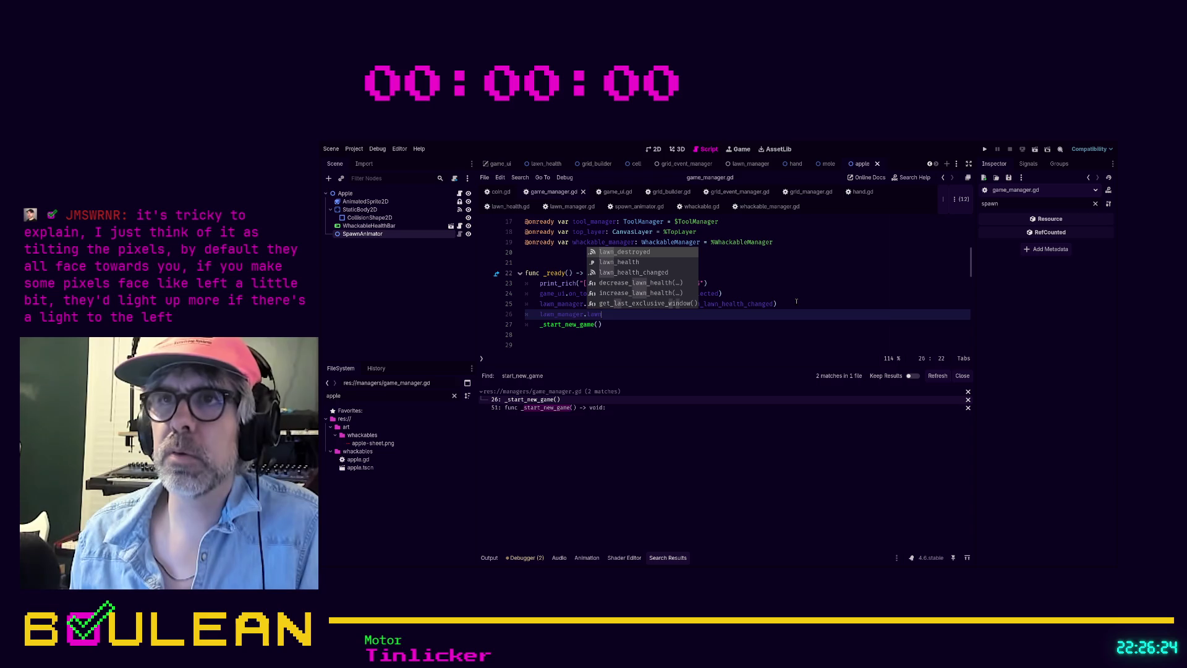
key(Return)
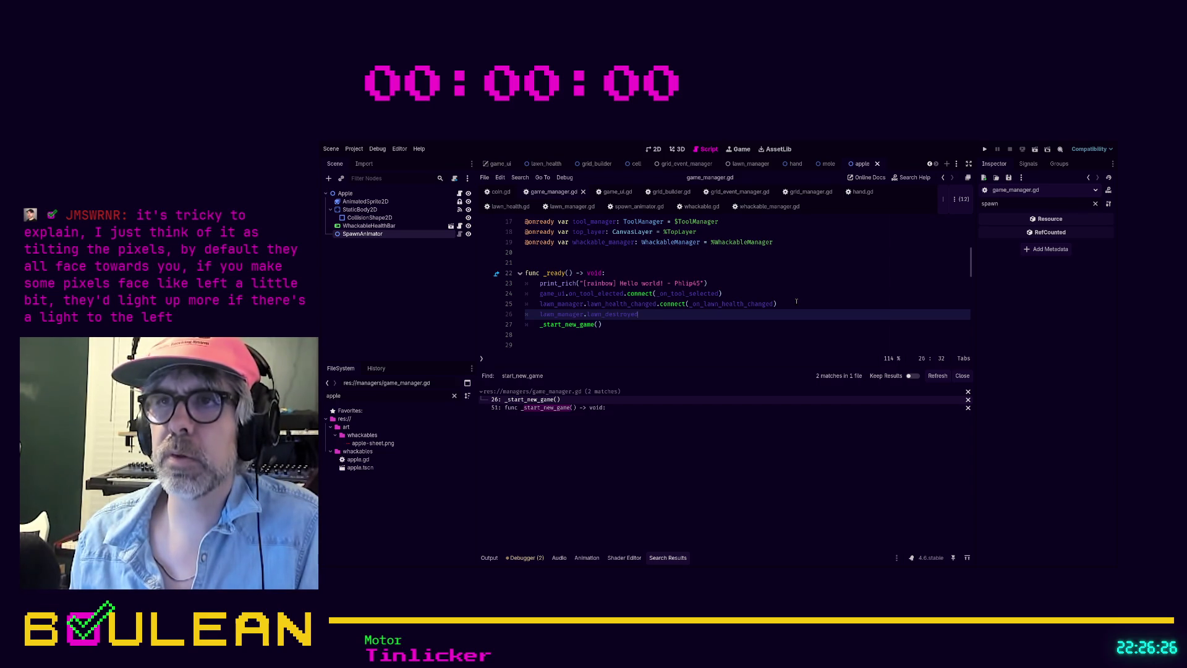
text(nnect()
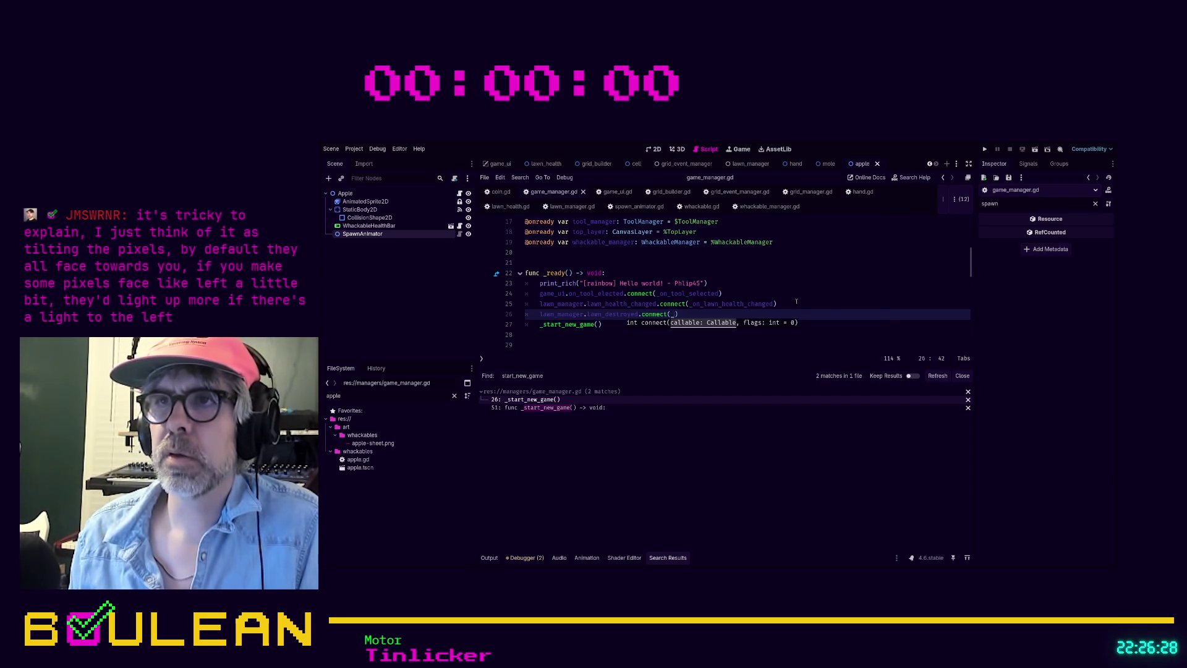
text(_on_lawn_destroyed)
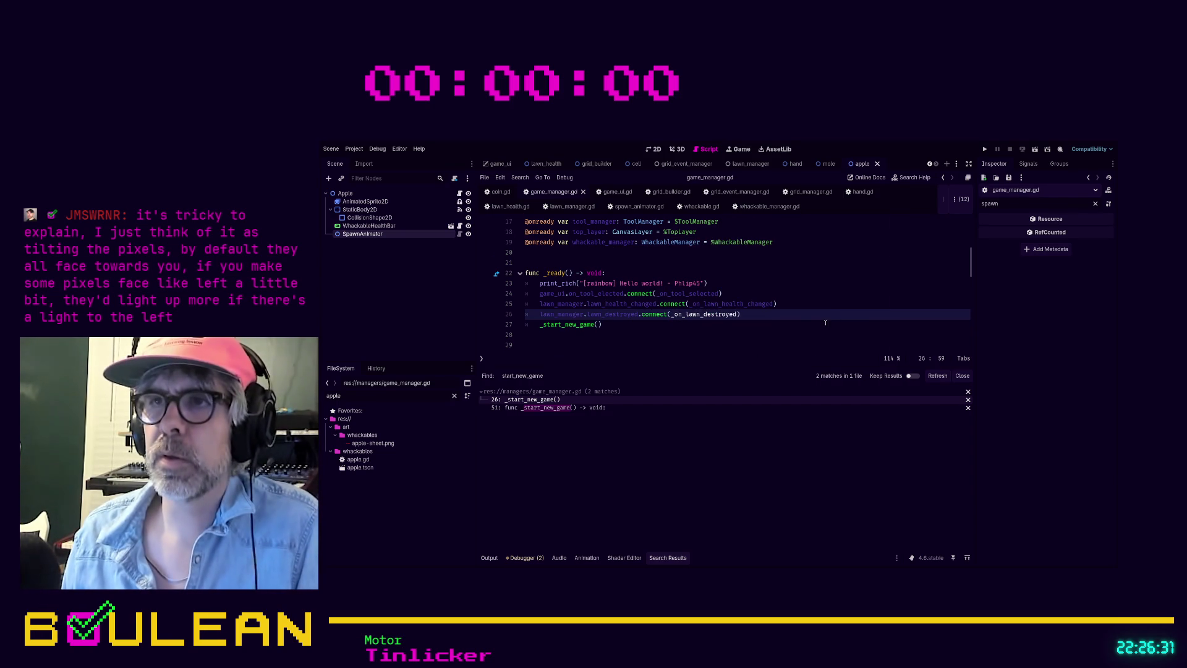
scroll(742, 306, down, 3)
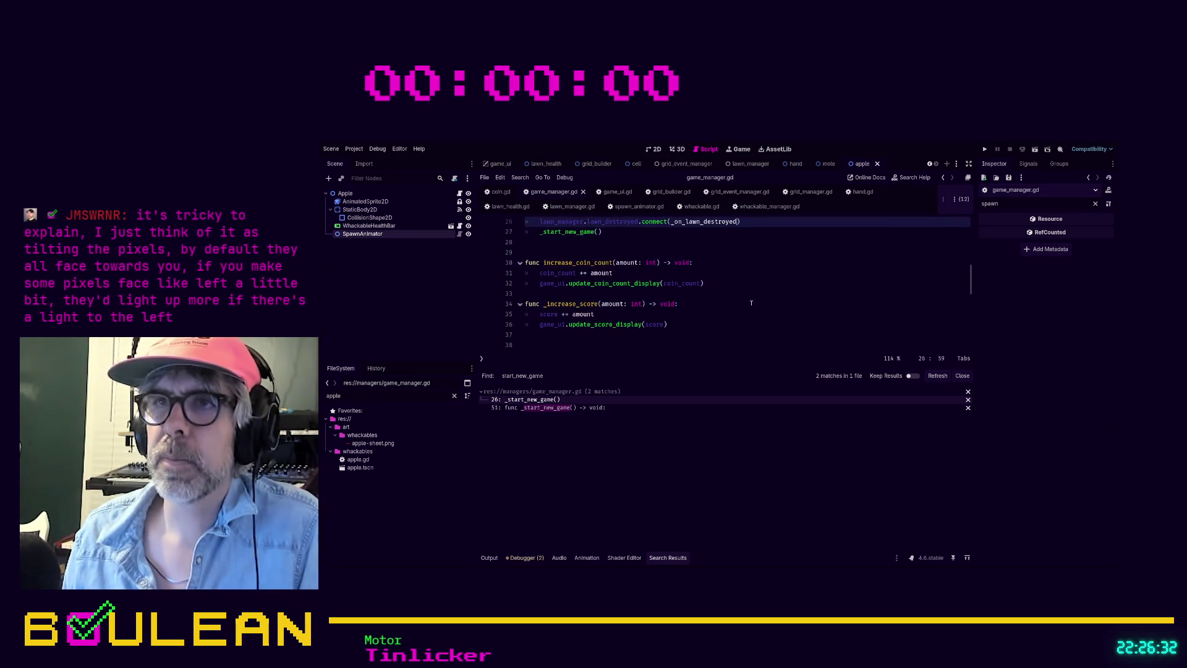
text(yed)
scroll(731, 308, down, 1)
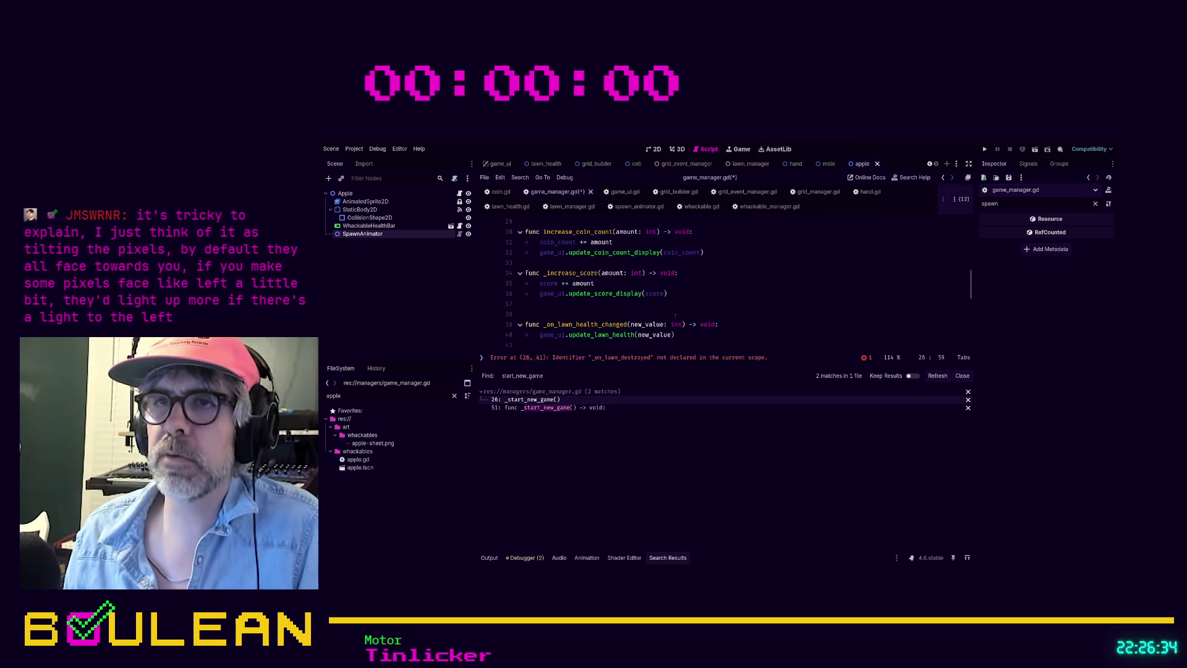
scroll(667, 318, down, 1)
Step: Add an _on_lawn_destroyed() -> void handler after _increase_score referencing game_ui.show_lawn_destroyed_screen
click(579, 284)
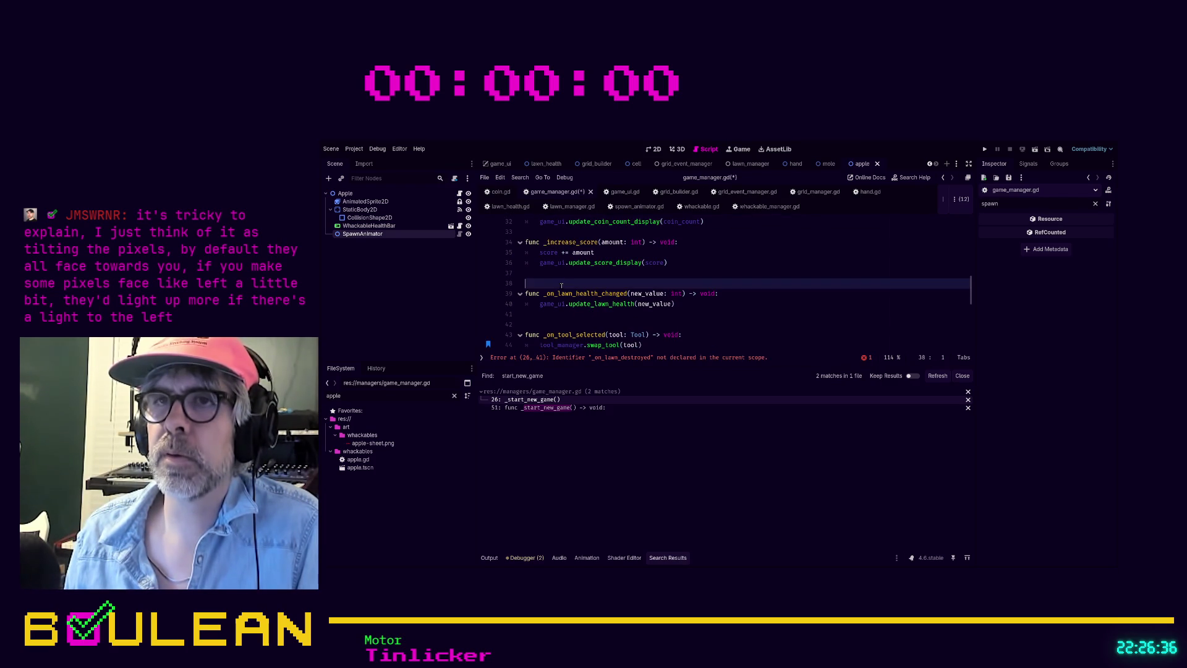
key(Return)
key(Return)
key(Up)
key(Up)
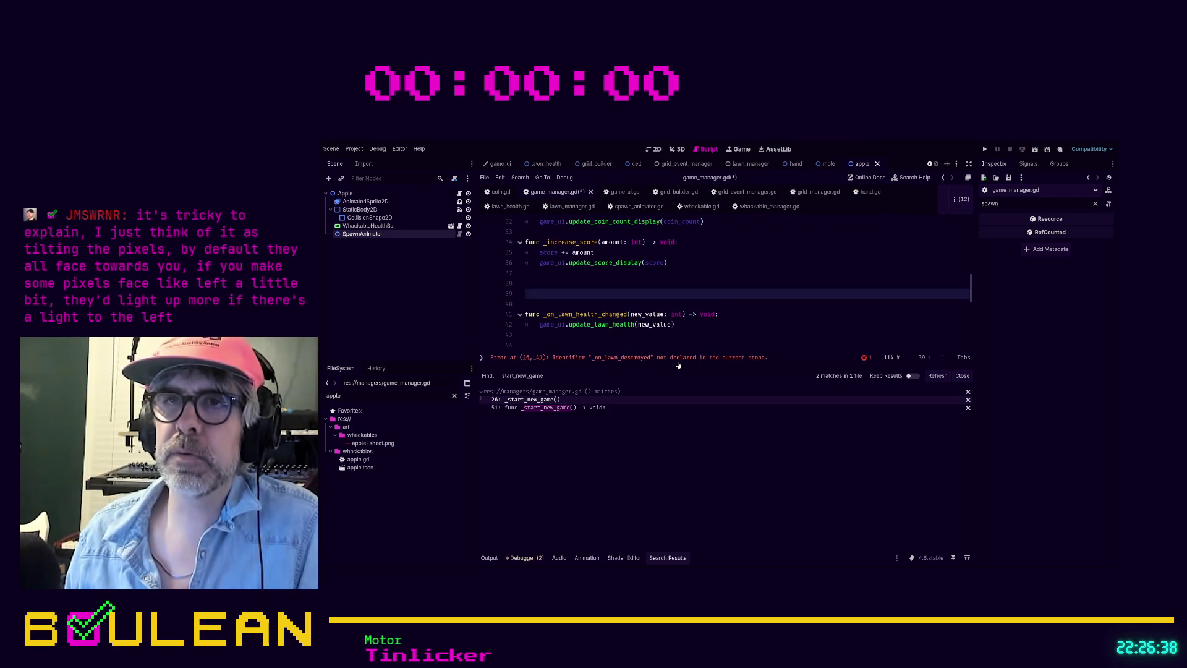
key(Return)
text(func)
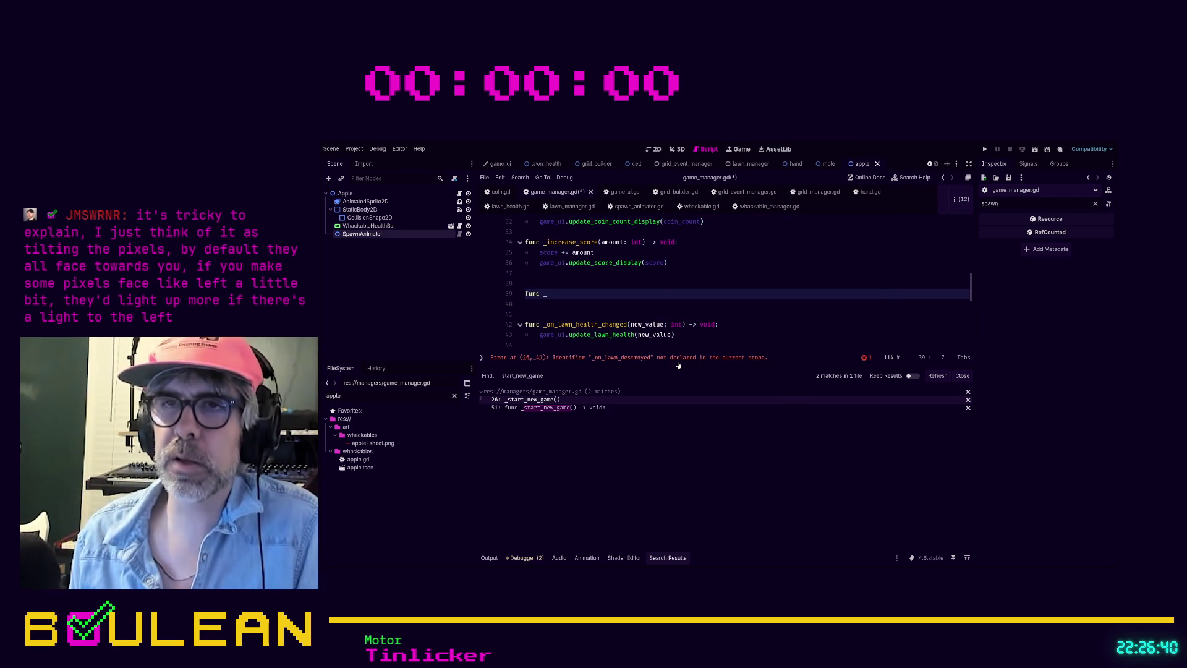
text( _on)
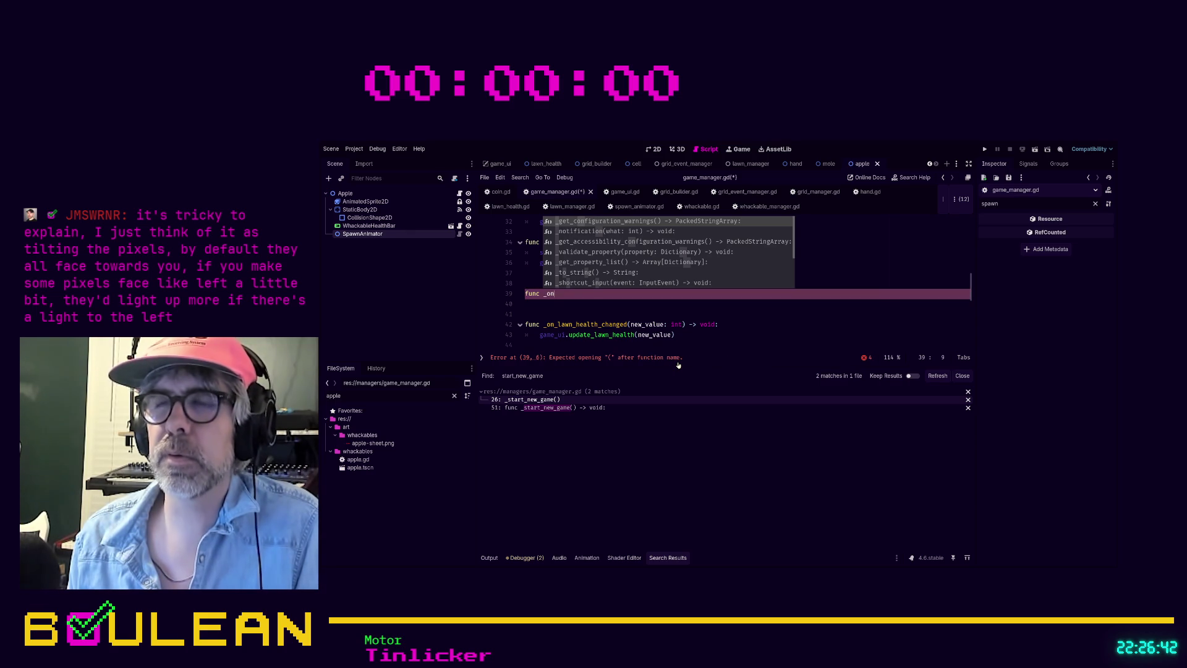
text(_)
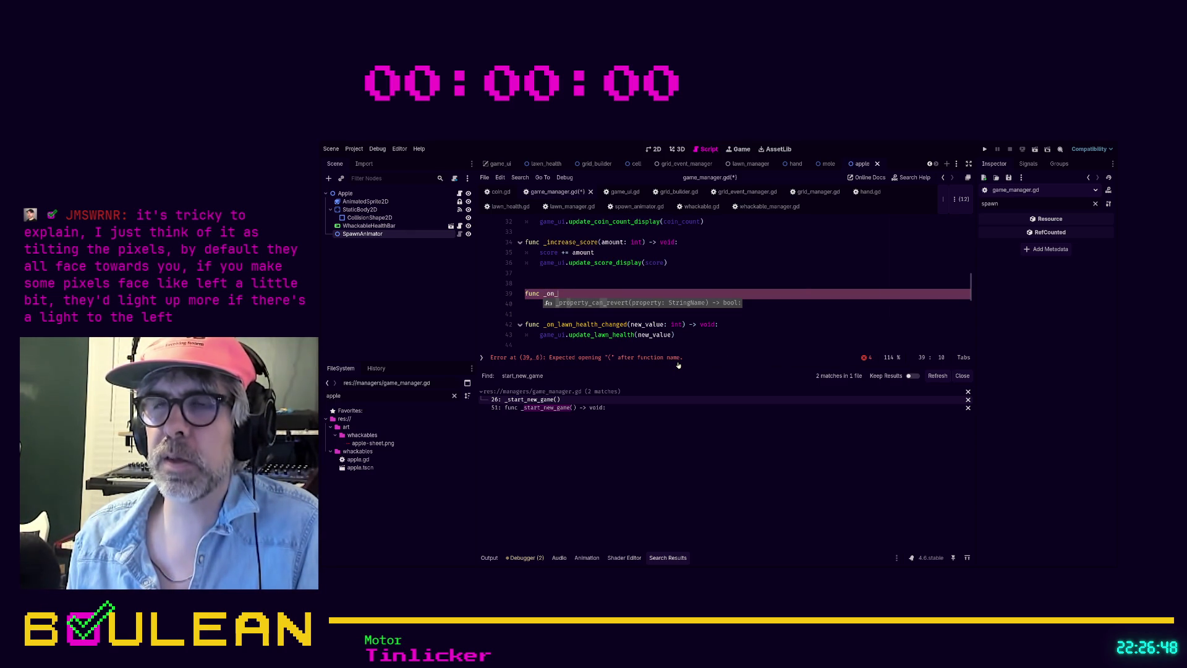
text(Law)
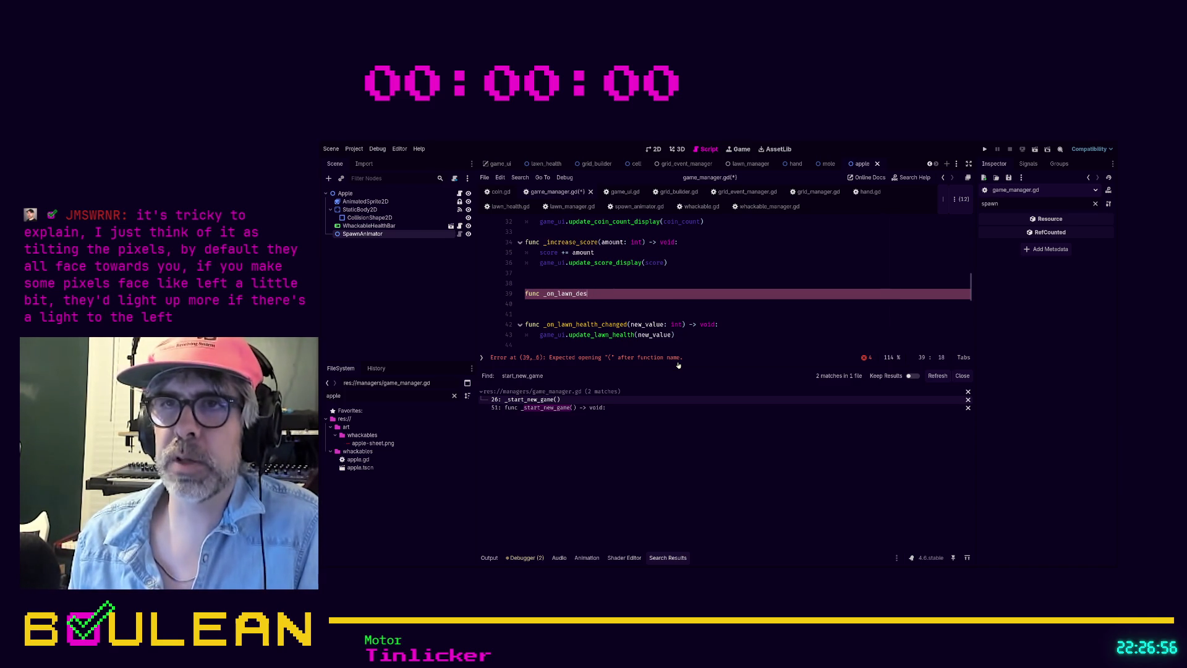
text(d)
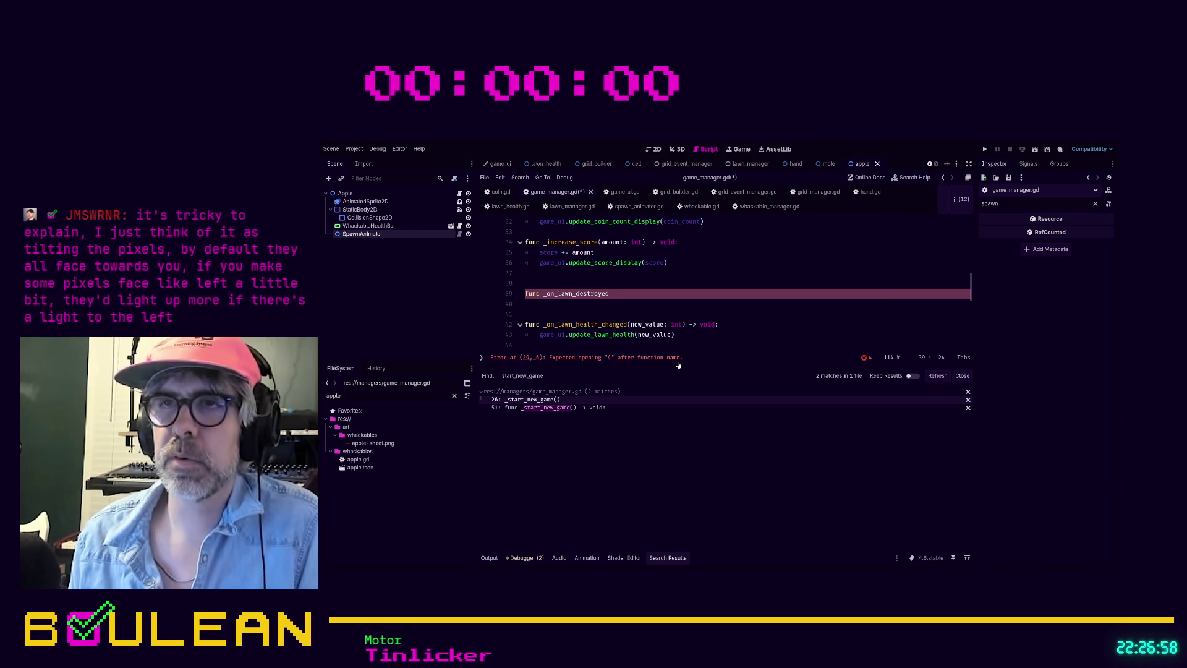
text(void:)
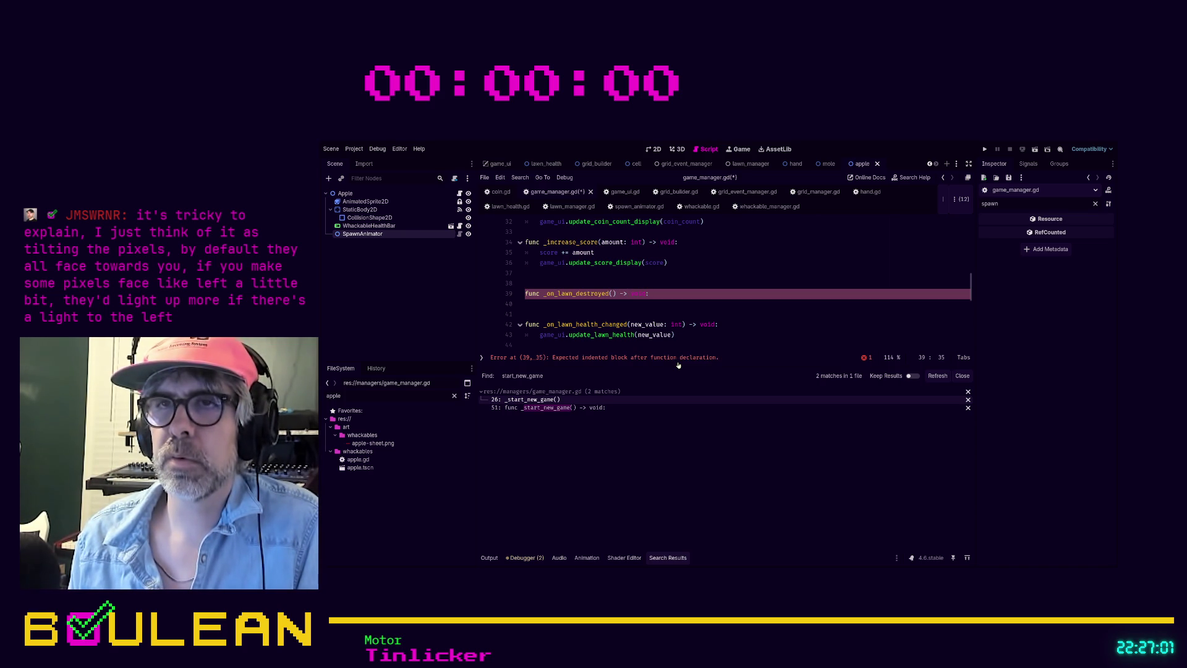
key(Return)
text(g)
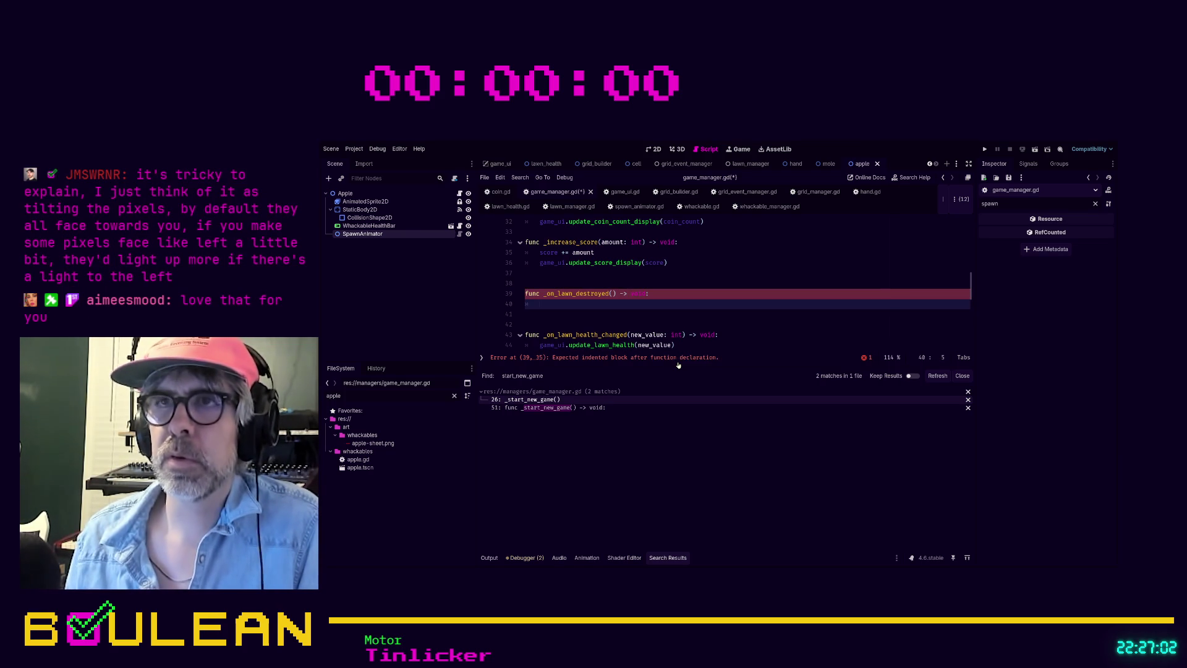
text(ame_ui.)
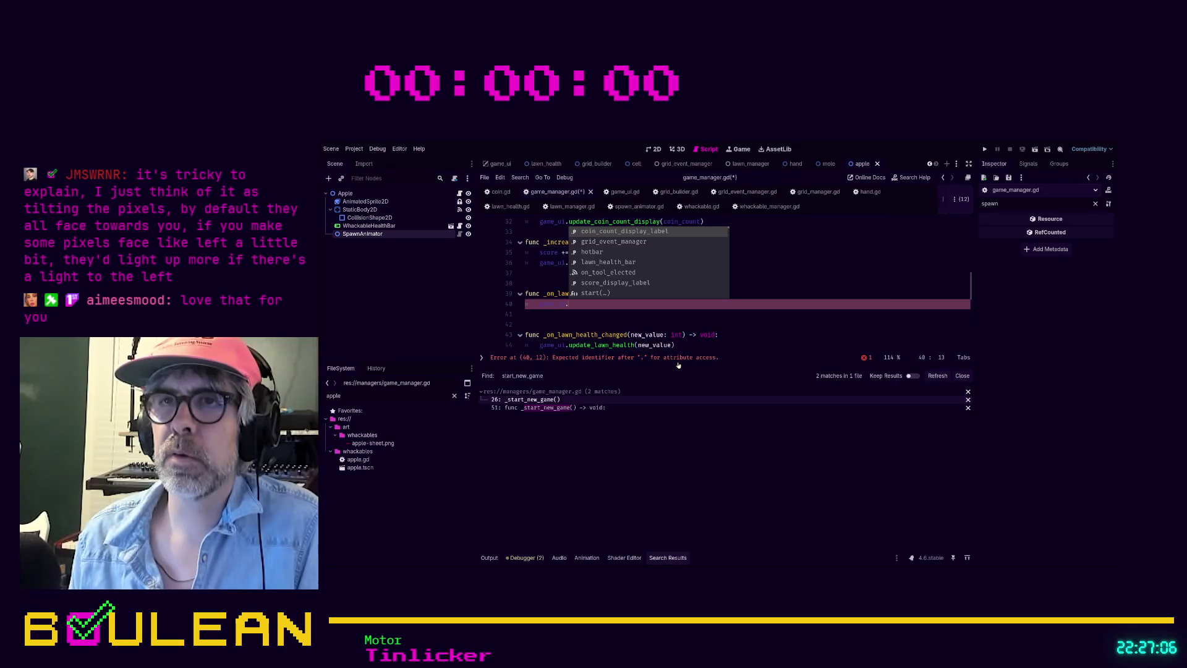
text(show)
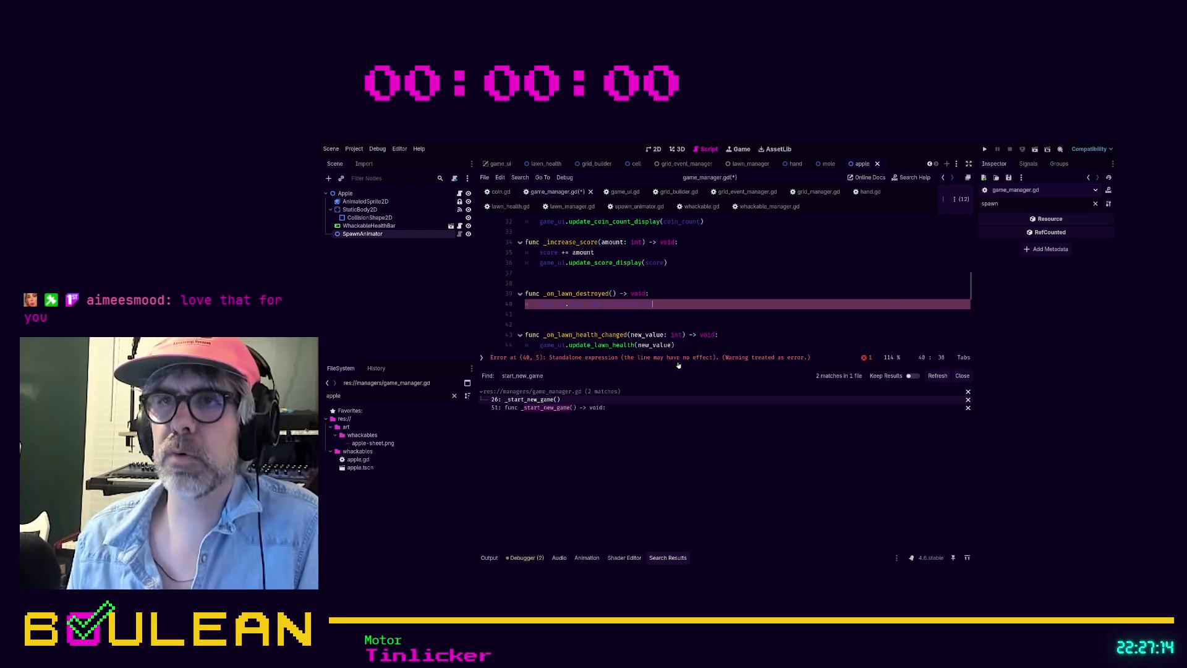
Step: Turn line 40 into the call game_ui.show_lawn_destroyed_screen()
key(shift+Home)
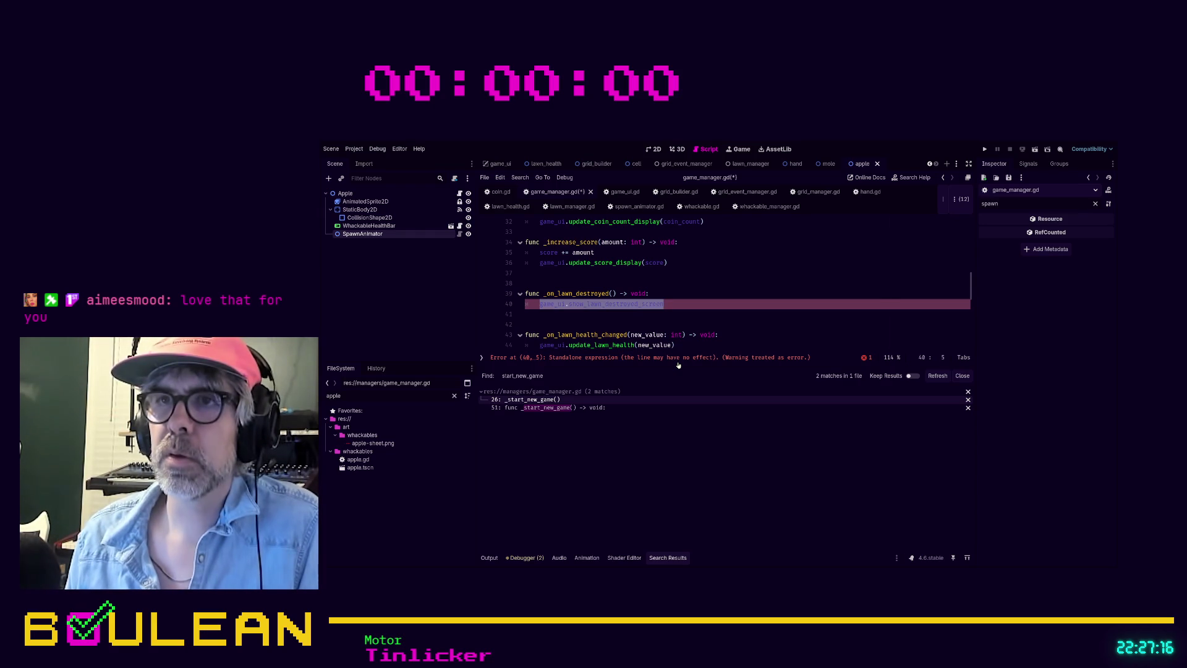
key(End)
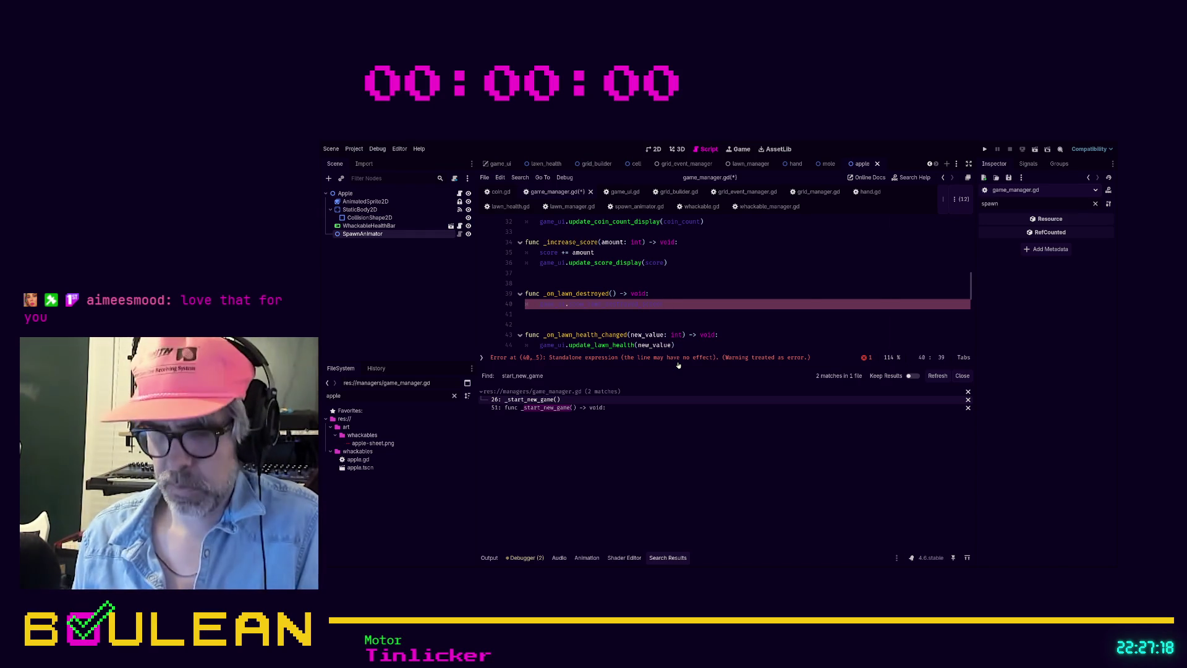
text(())
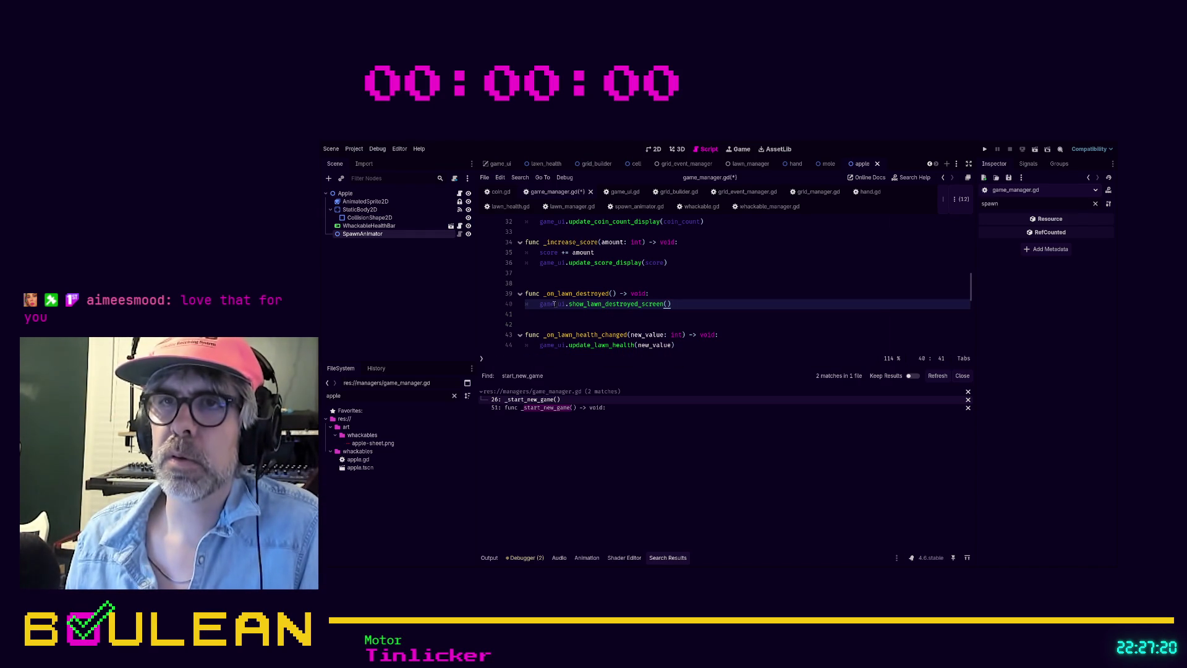
scroll(618, 303, up, 10)
click(691, 302)
scroll(691, 301, down, 10)
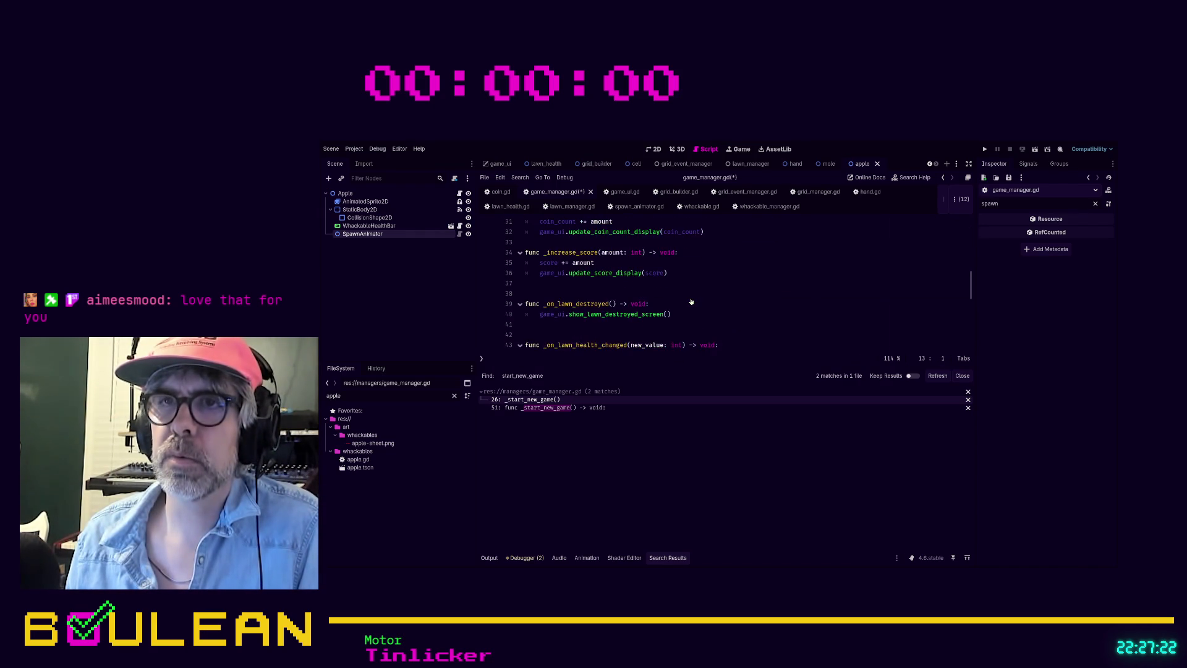
scroll(692, 301, up, 4)
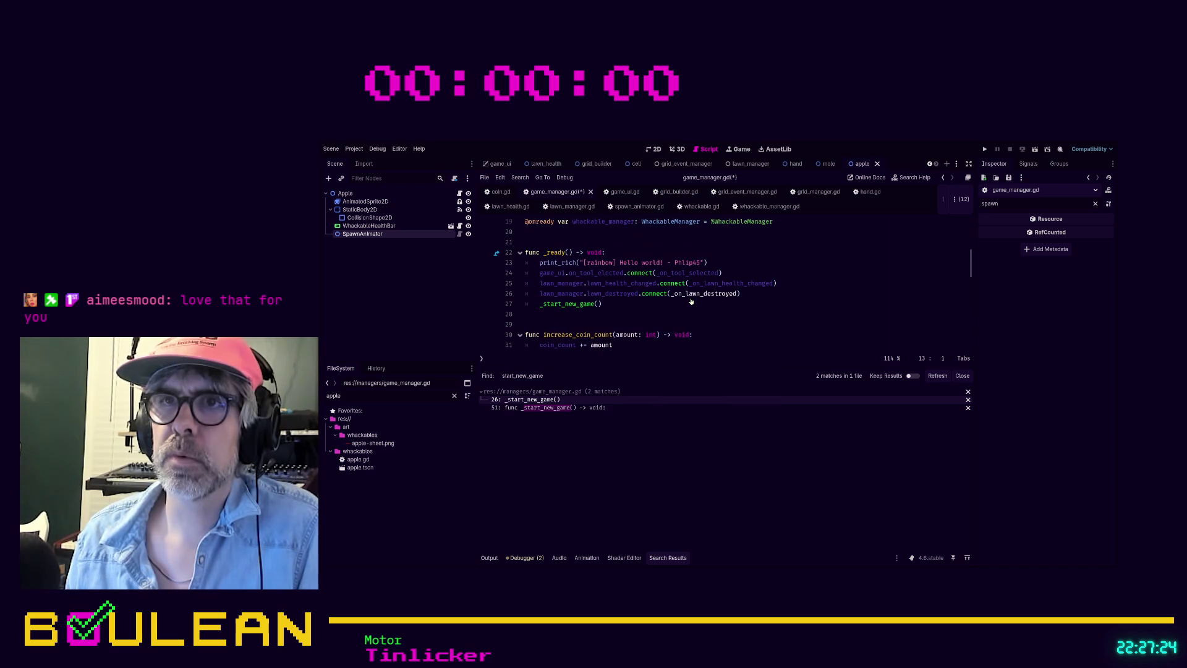
scroll(582, 316, up, 3)
scroll(585, 316, down, 4)
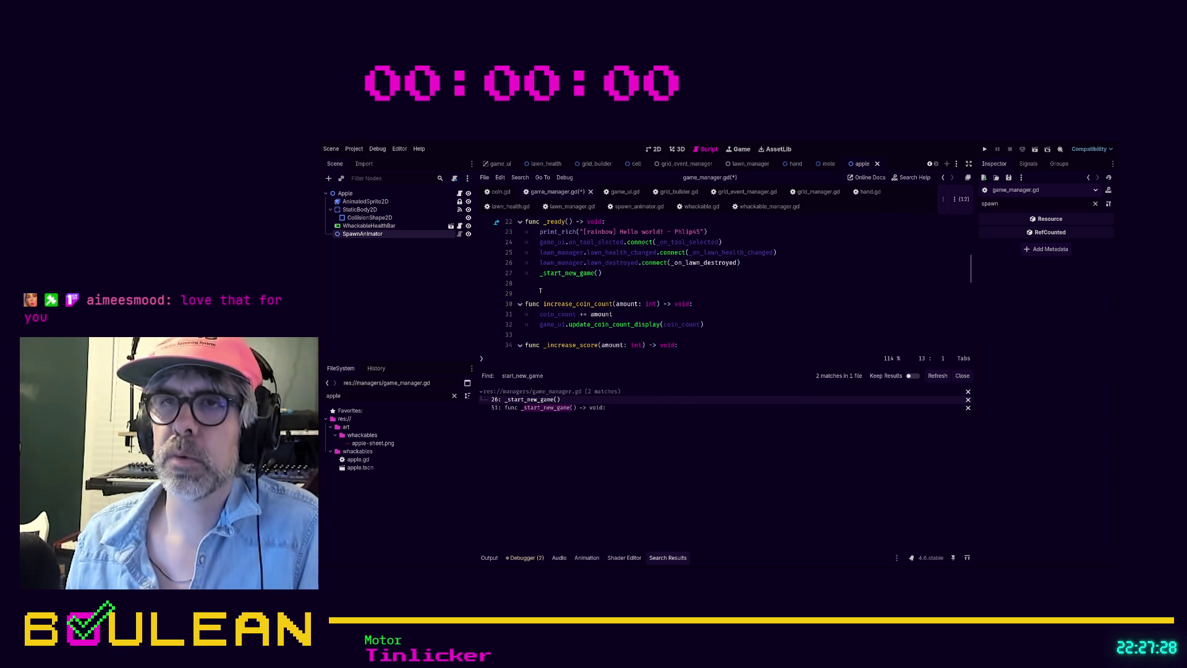
Step: Add a show_lawn_destroyed_screen() -> void stub containing pass after increase_coin_count
click(557, 334)
key(Return)
key(Return)
key(Return)
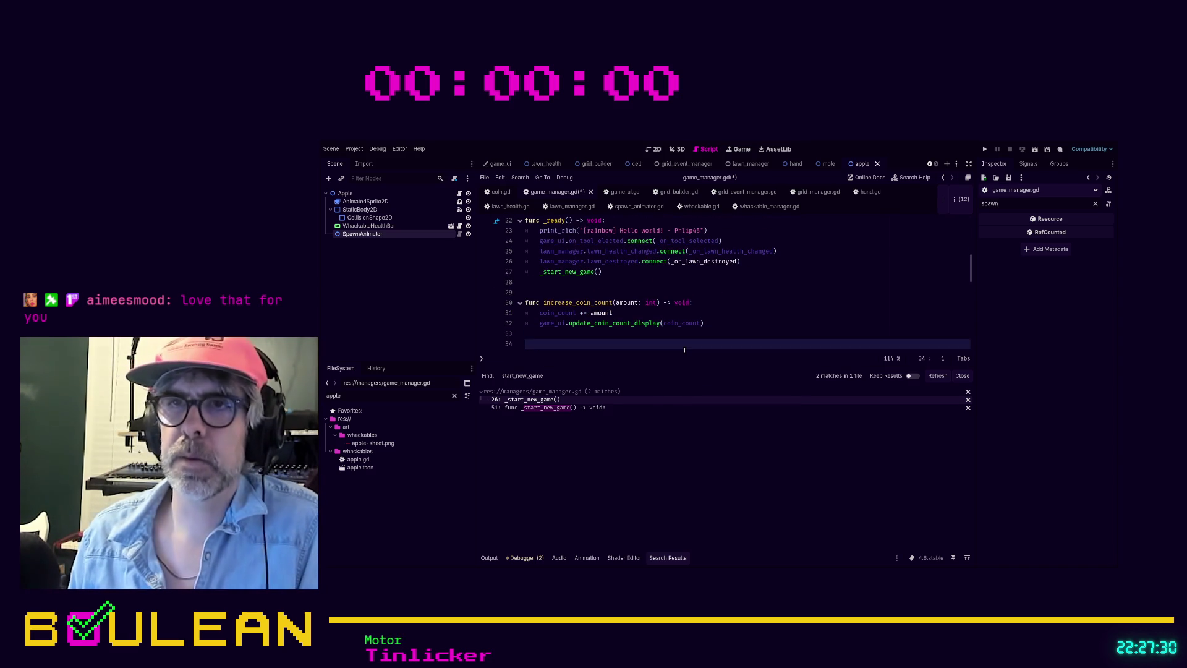
key(Up)
key(Up)
key(Return)
text(func show_lawn_destroye)
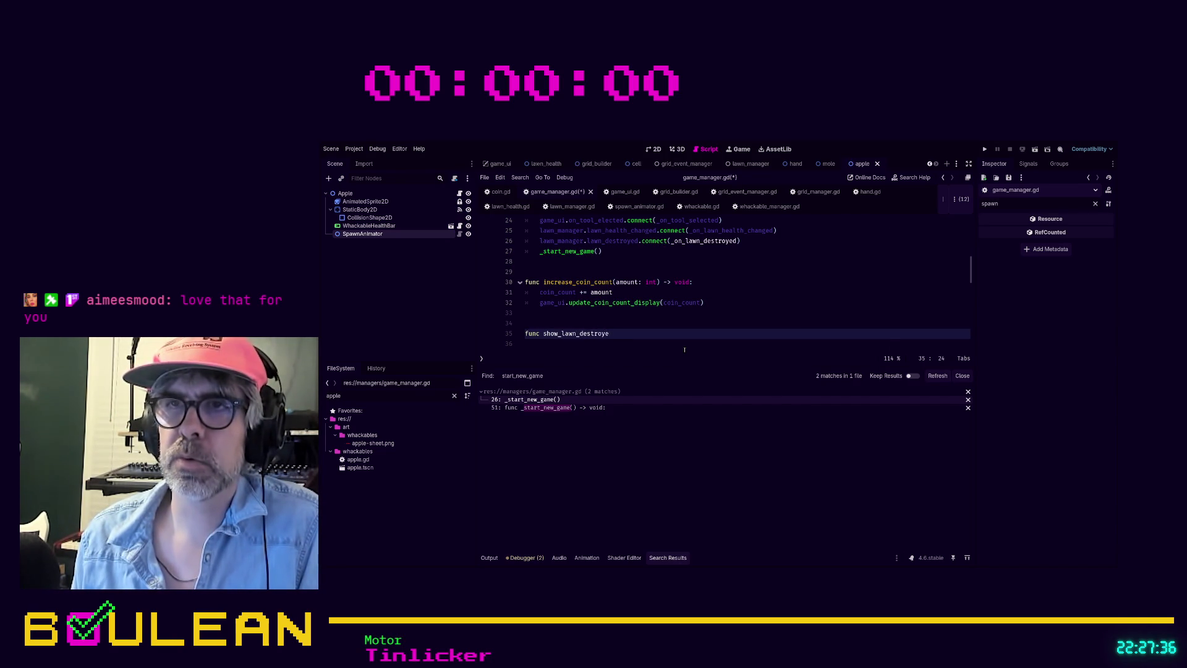
text(n() -)
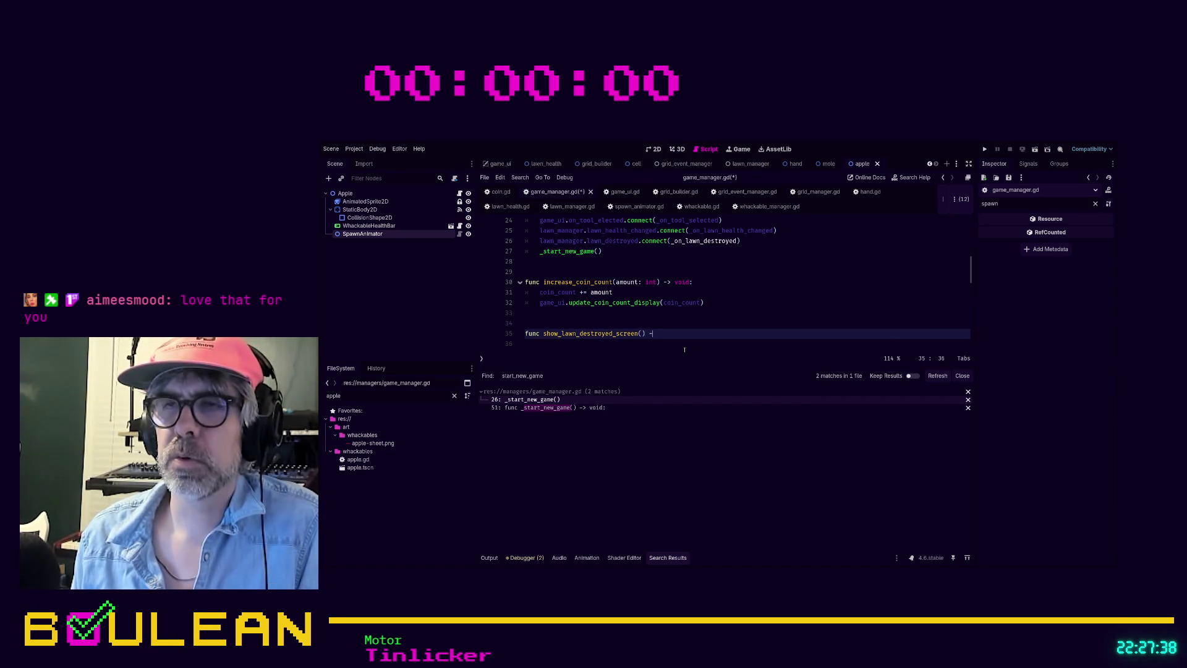
text(:)
key(Return)
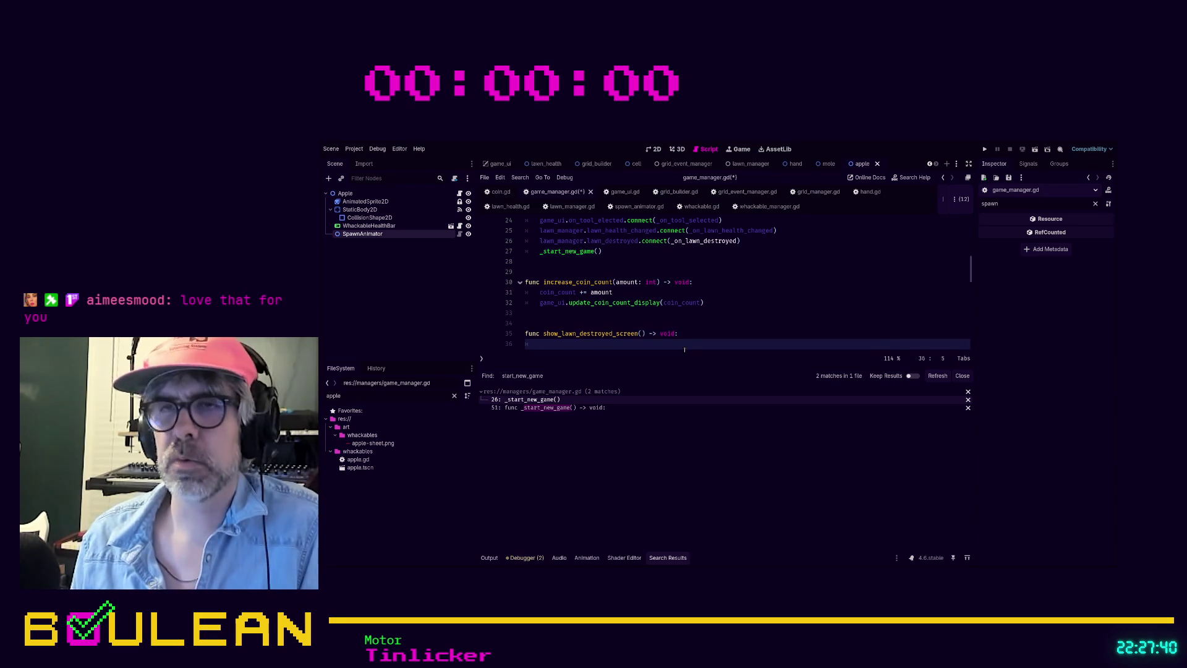
text(pass)
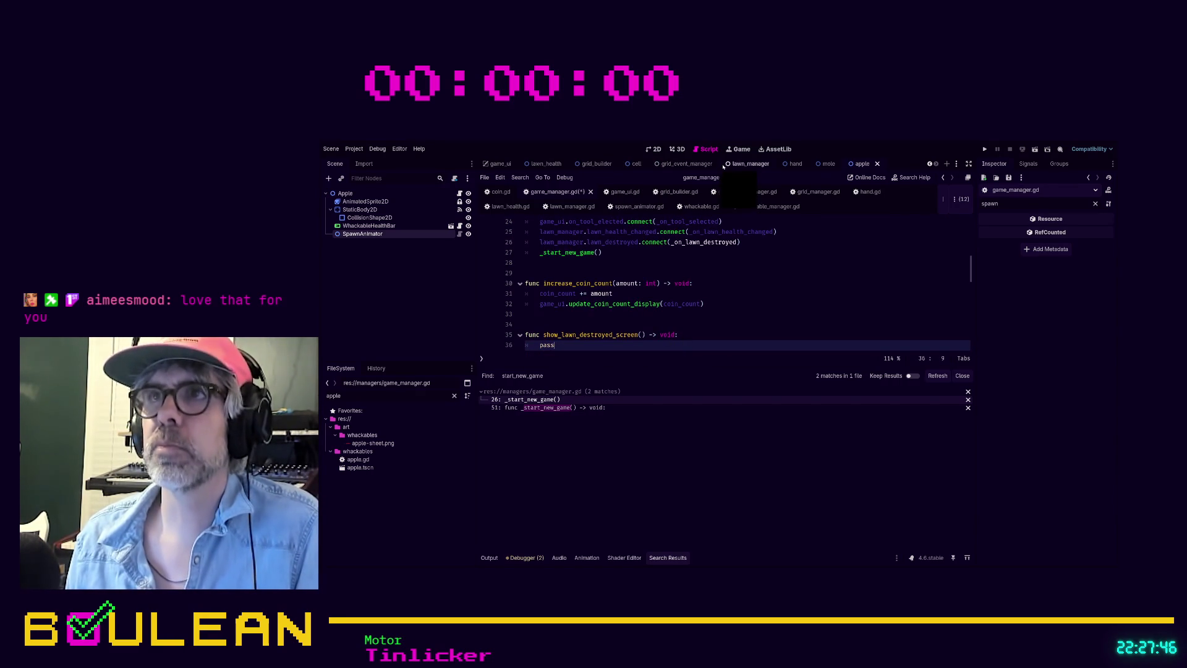
click(498, 164)
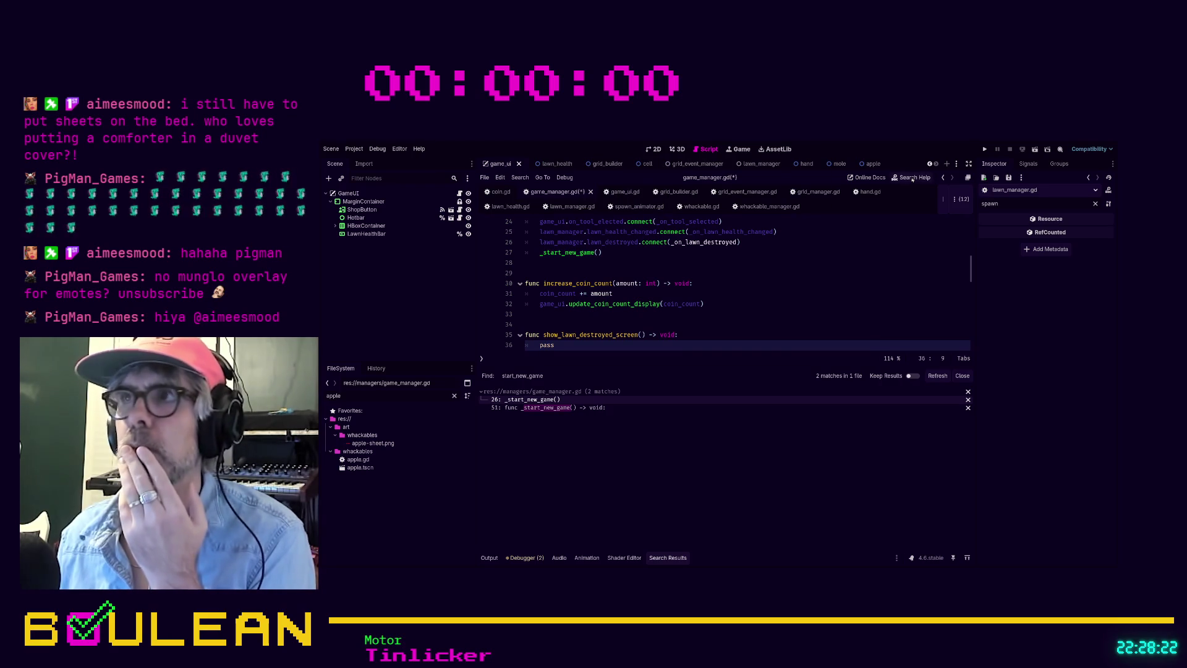
Step: Close the apple, mole and hand scene tabs
click(874, 164)
click(876, 165)
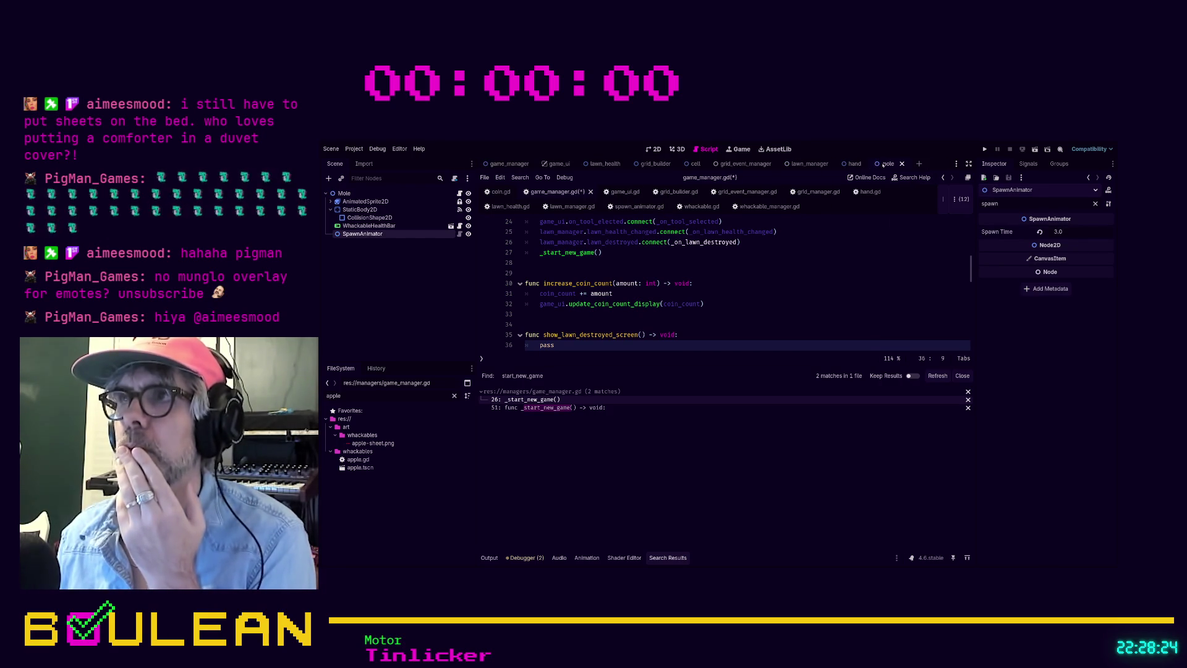
click(903, 166)
click(869, 164)
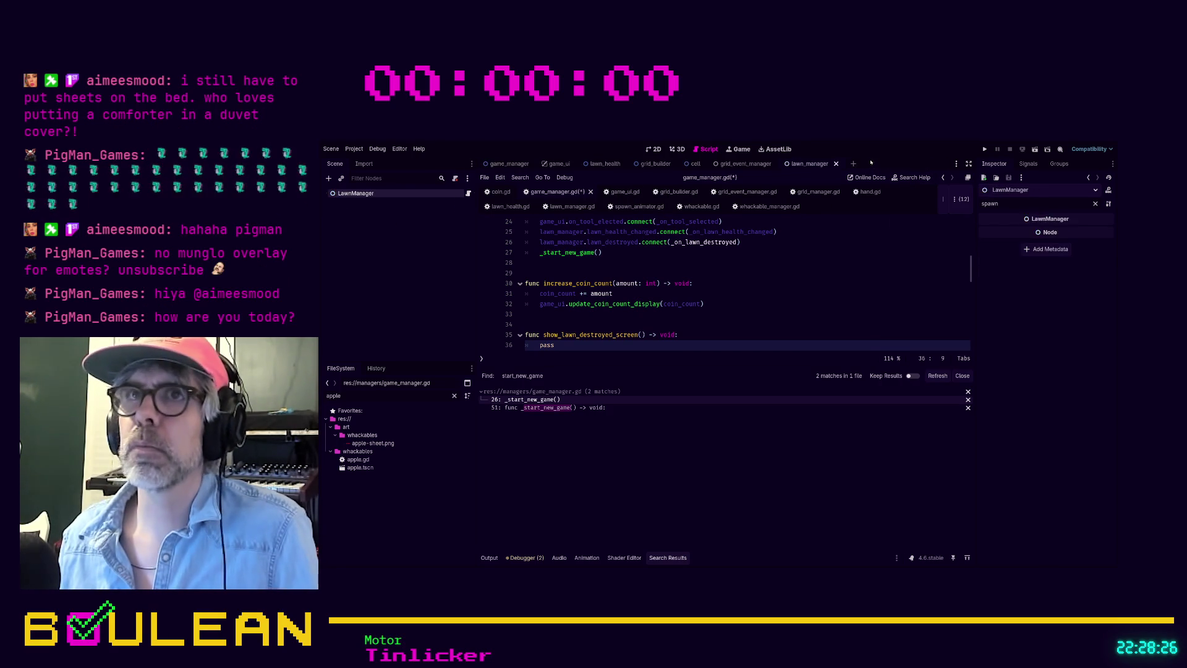
Step: Copy CenterTextContainer from the game_manager scene and paste it under MarginContainer in game_ui
click(506, 163)
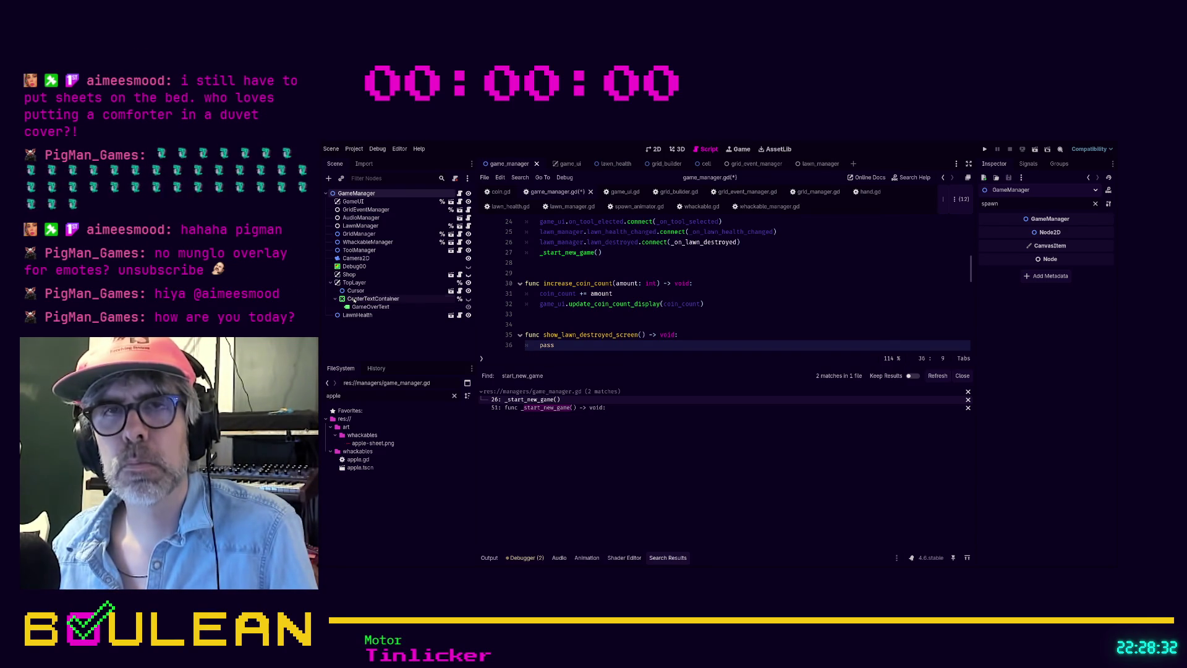
click(354, 300)
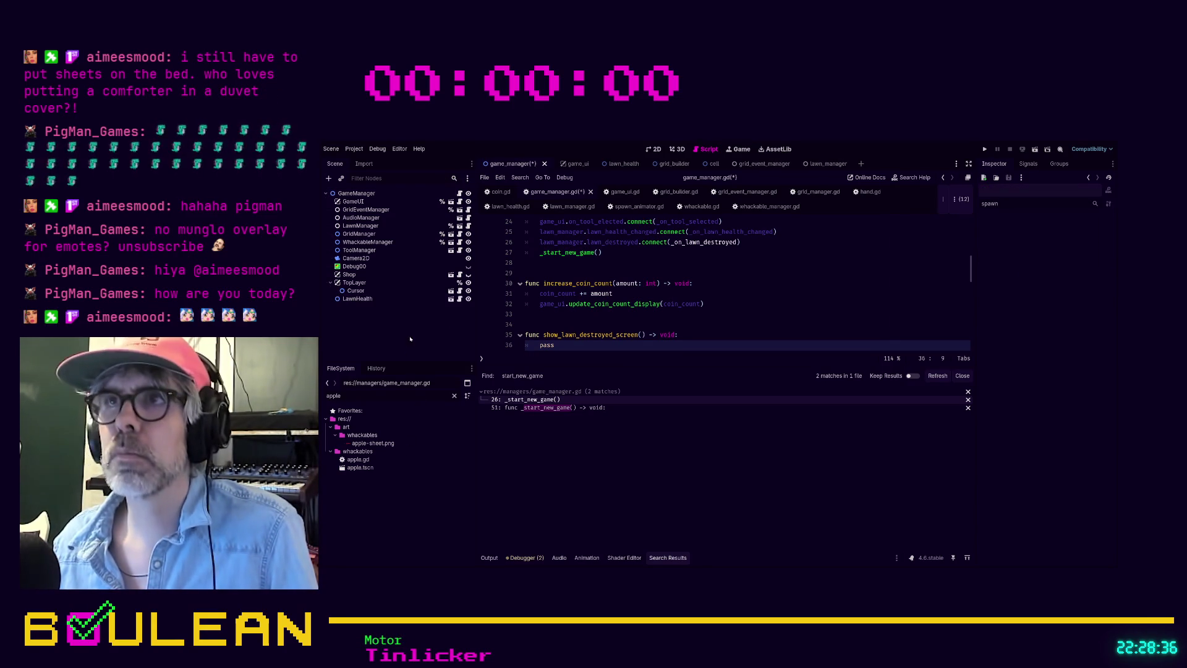
click(776, 164)
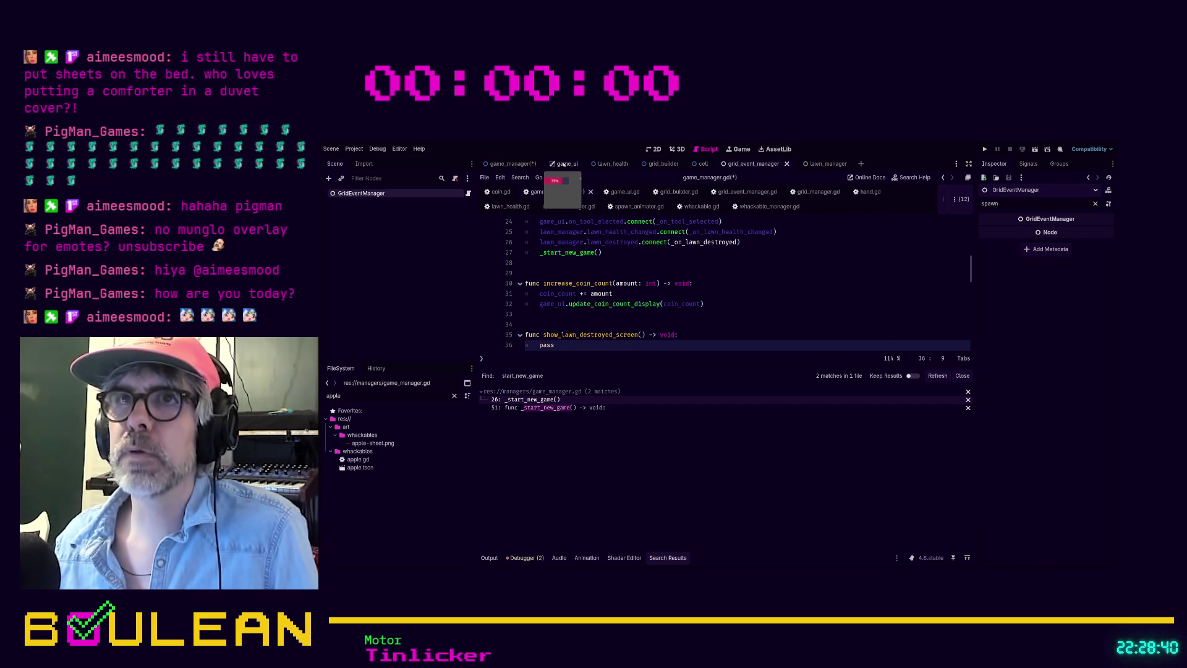
click(564, 165)
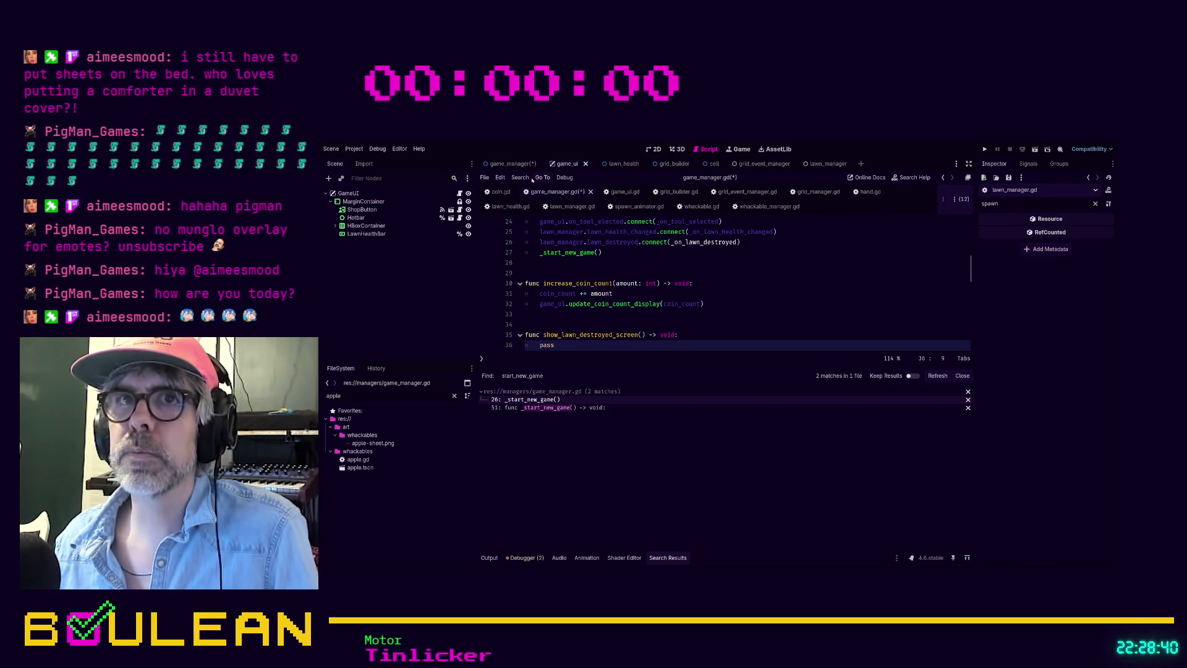
click(353, 194)
click(363, 201)
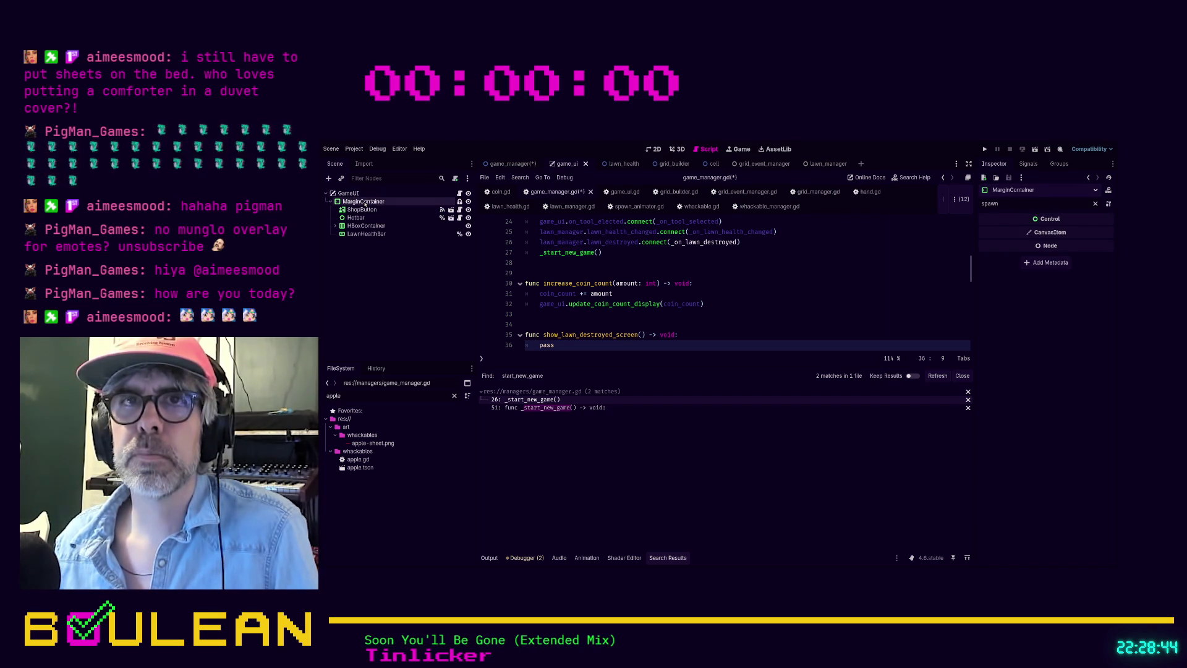
key(ctrl+v)
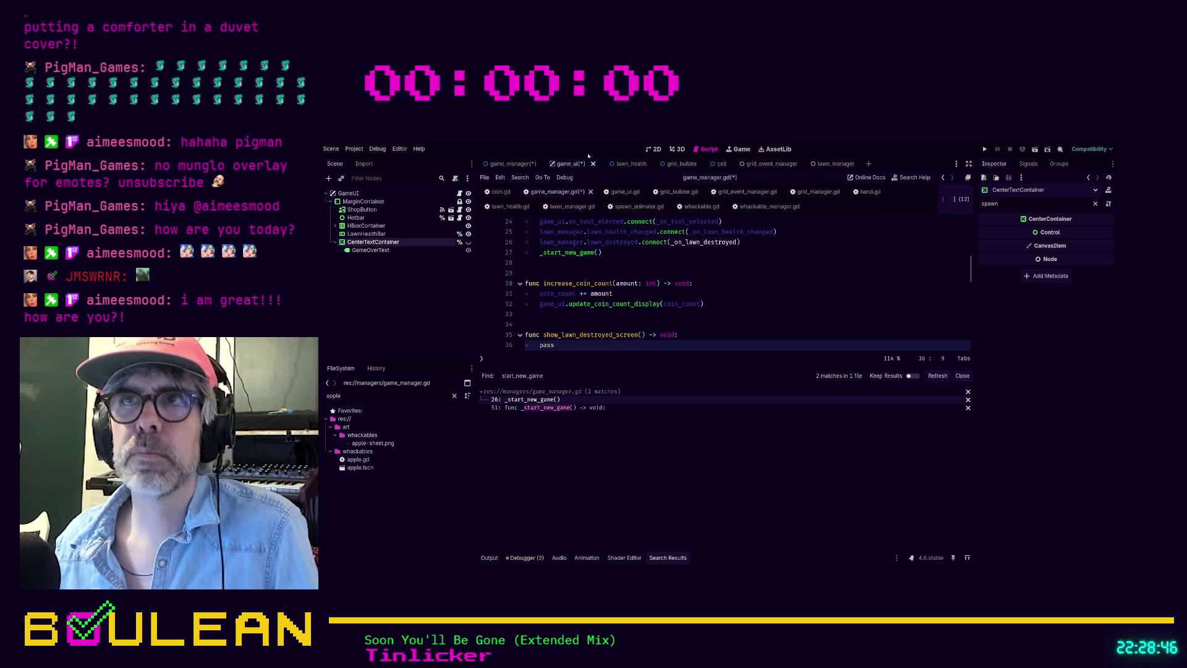
Step: Preview the pasted 'Your lawn is ruined!' message by showing CenterTextContainer, then hide it again
click(646, 151)
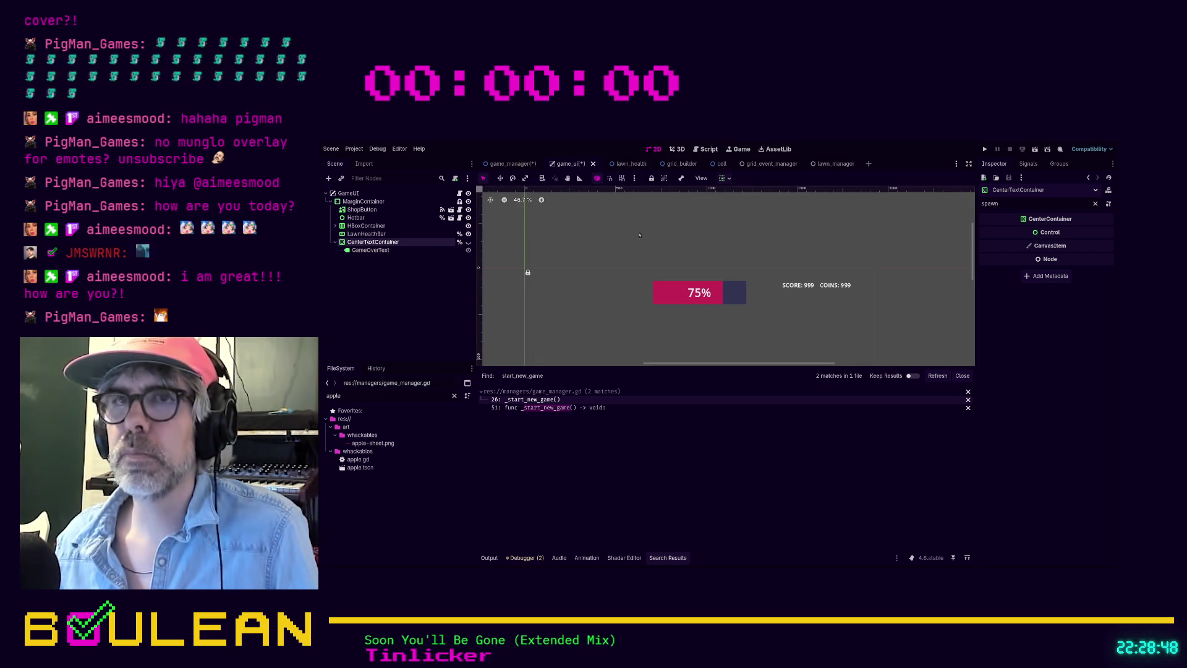
click(468, 242)
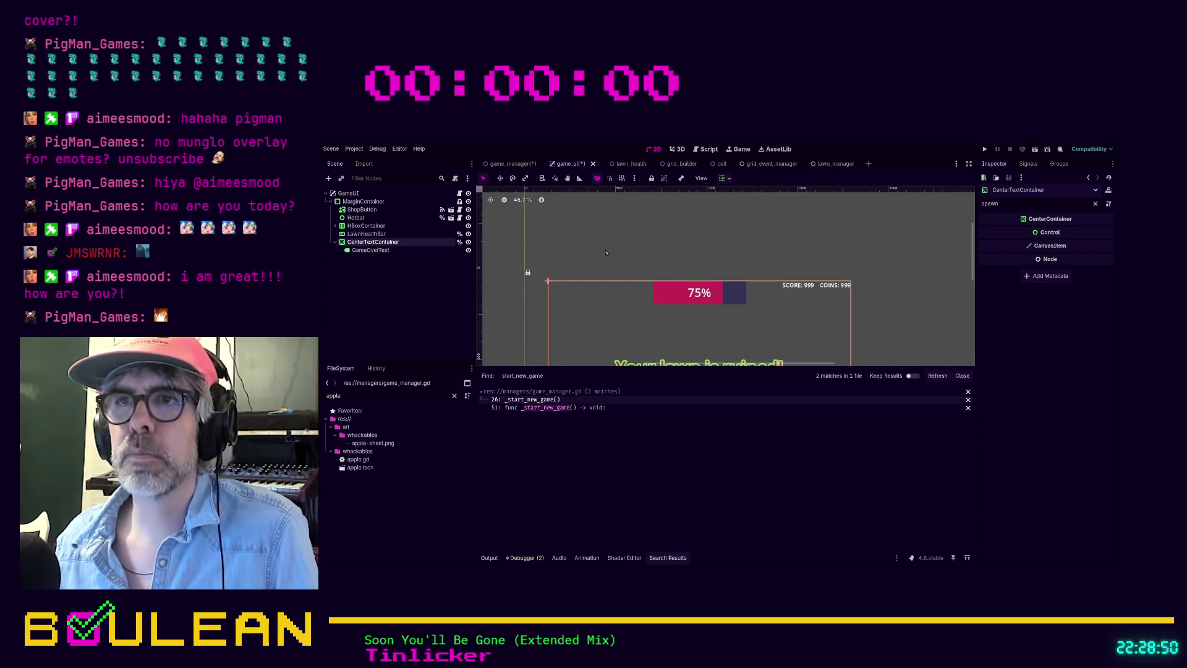
scroll(606, 252, down, 1)
scroll(606, 251, down, 1)
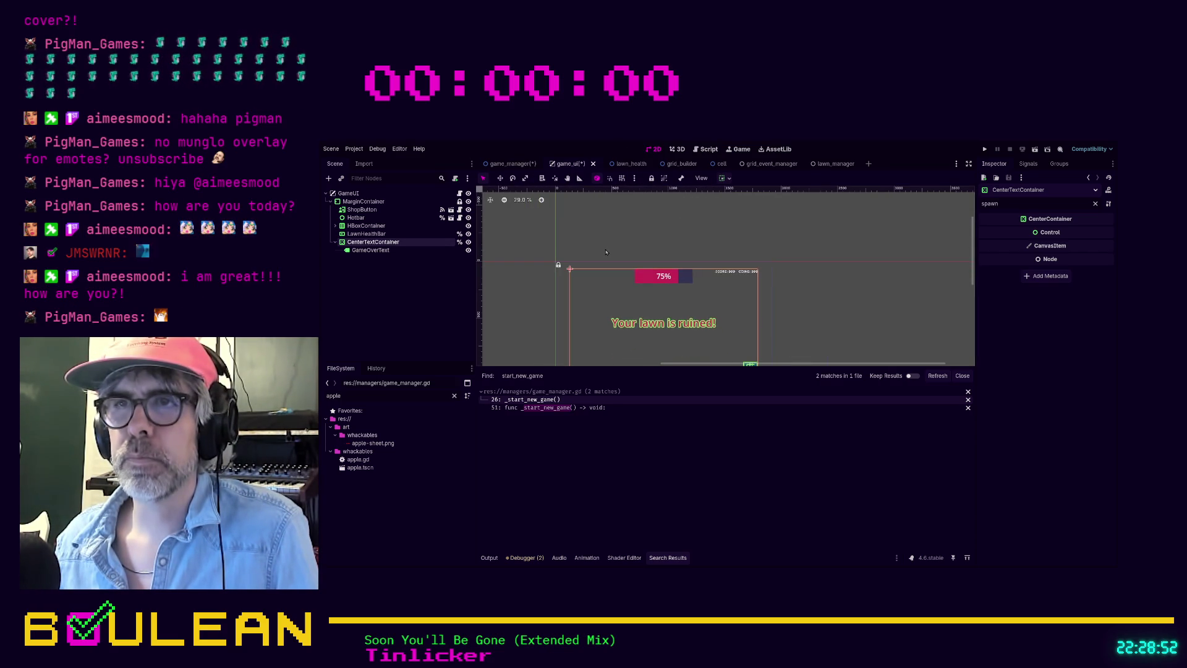
scroll(606, 252, up, 2)
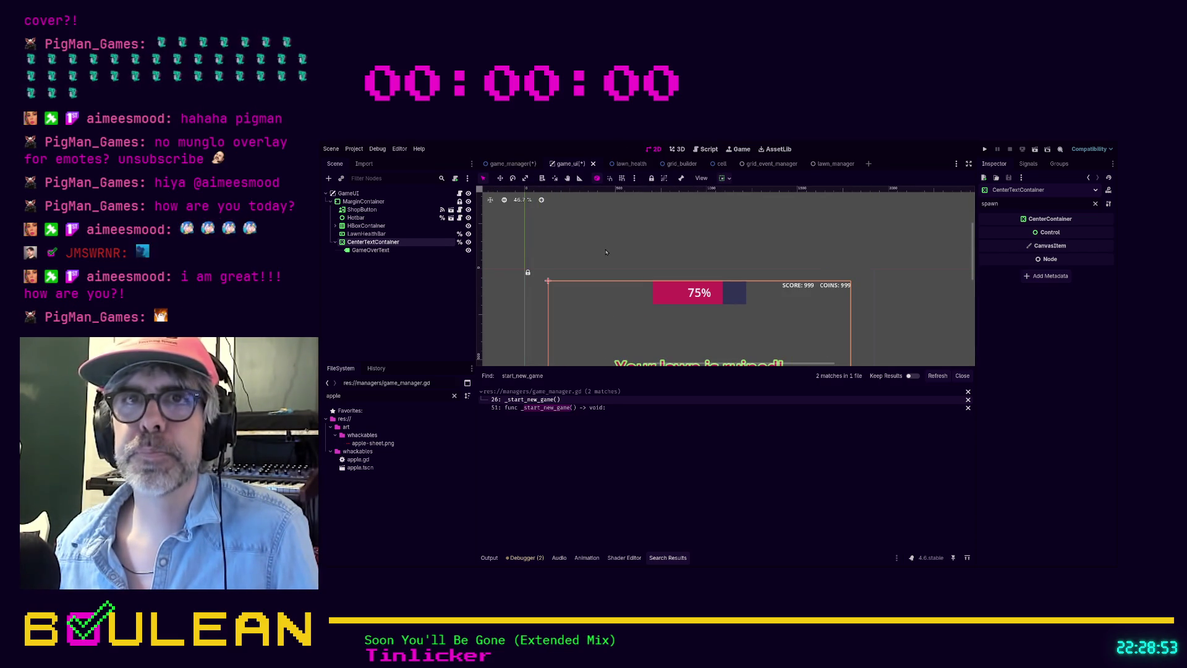
click(468, 242)
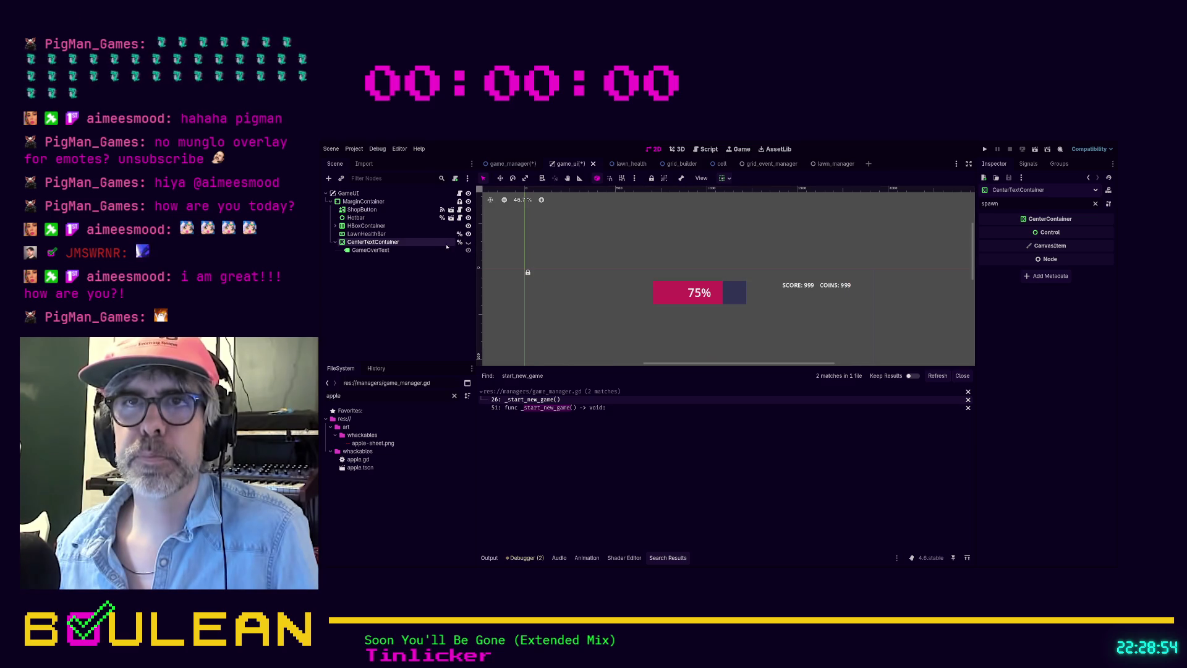
click(705, 149)
scroll(711, 266, up, 3)
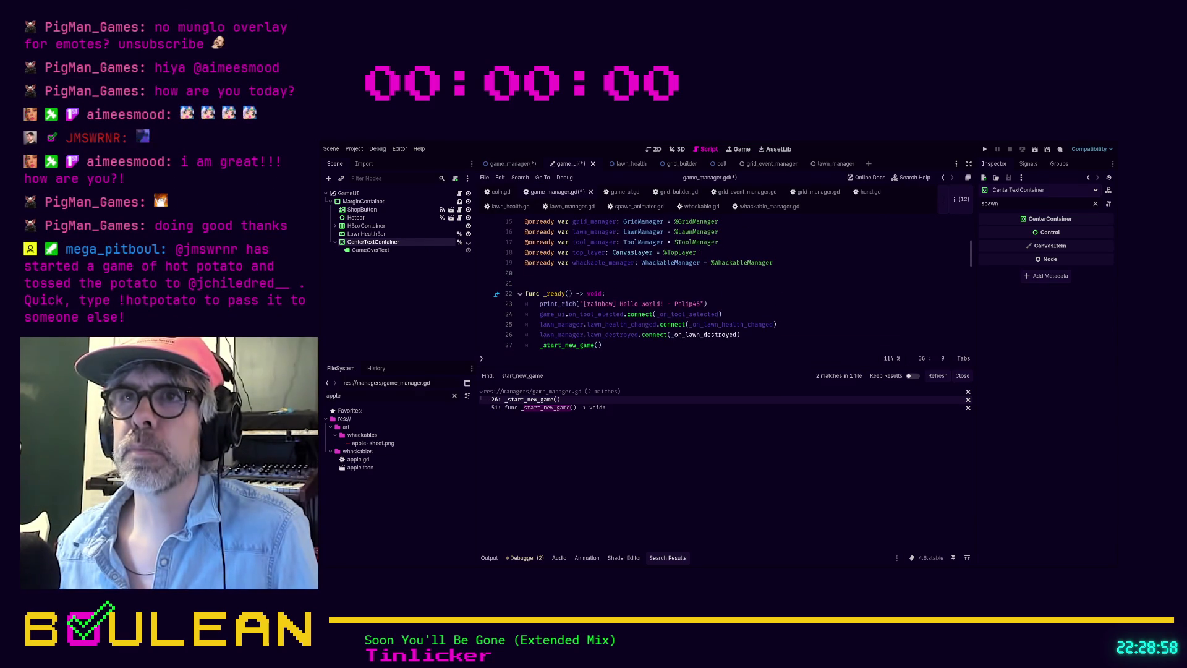
Step: Save game_manager.gd and switch to the game_ui.gd script
click(715, 272)
key(ctrl+s)
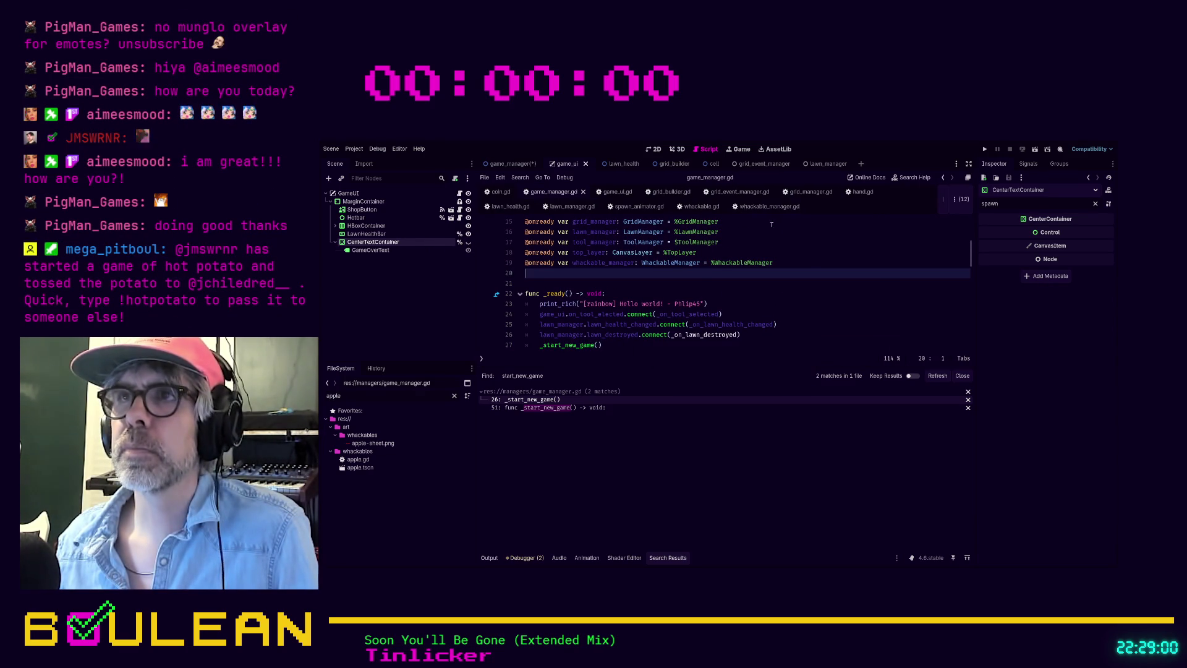
scroll(781, 253, up, 4)
scroll(781, 253, up, 1)
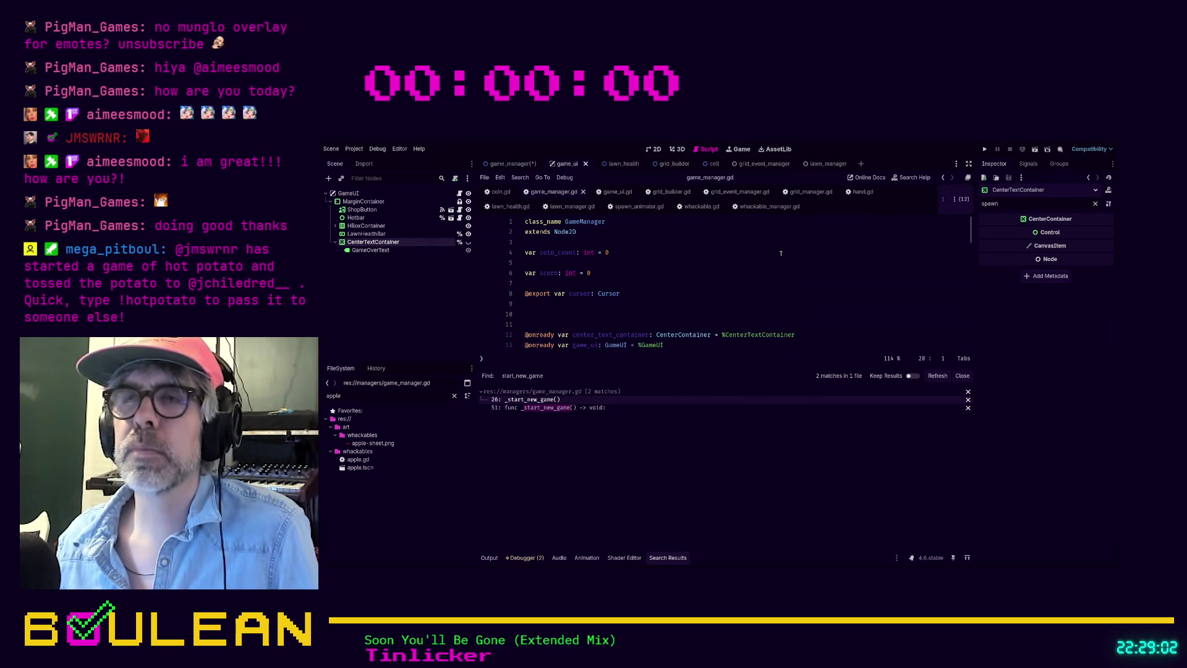
click(614, 192)
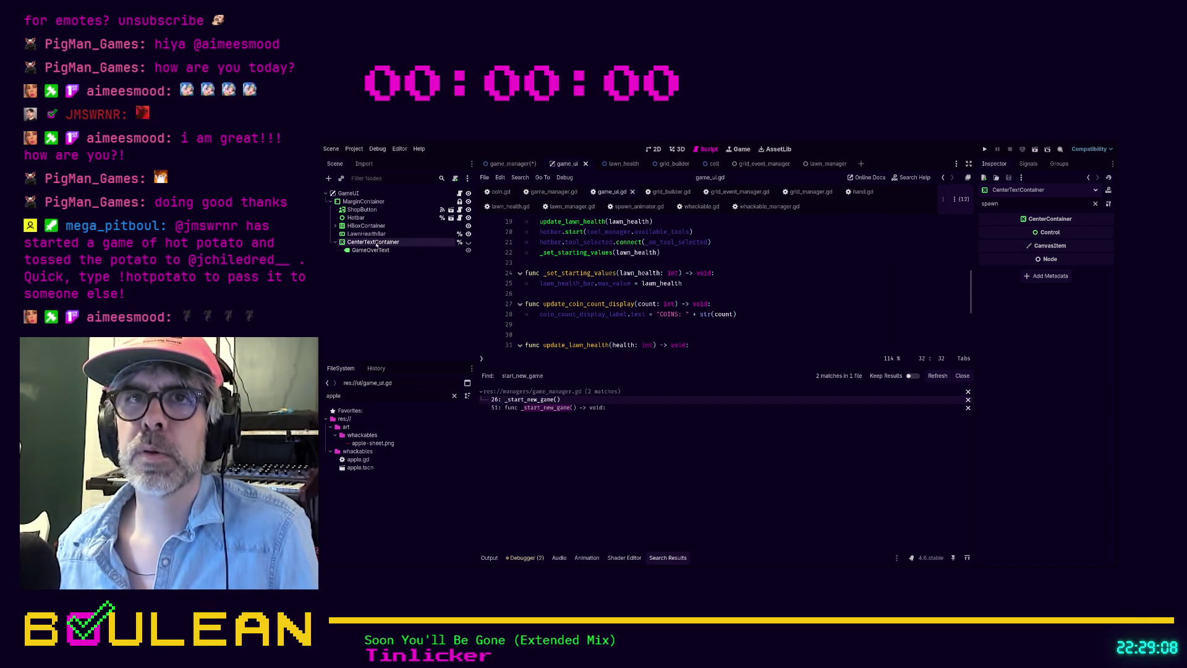
scroll(562, 271, up, 1)
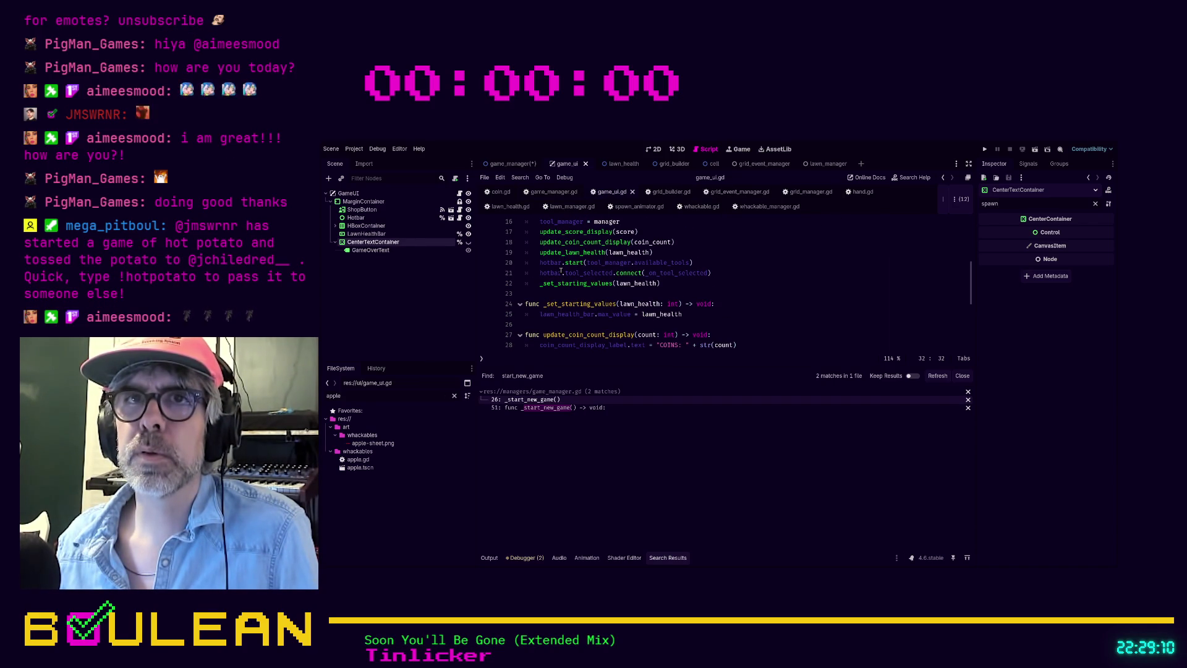
scroll(561, 270, up, 1)
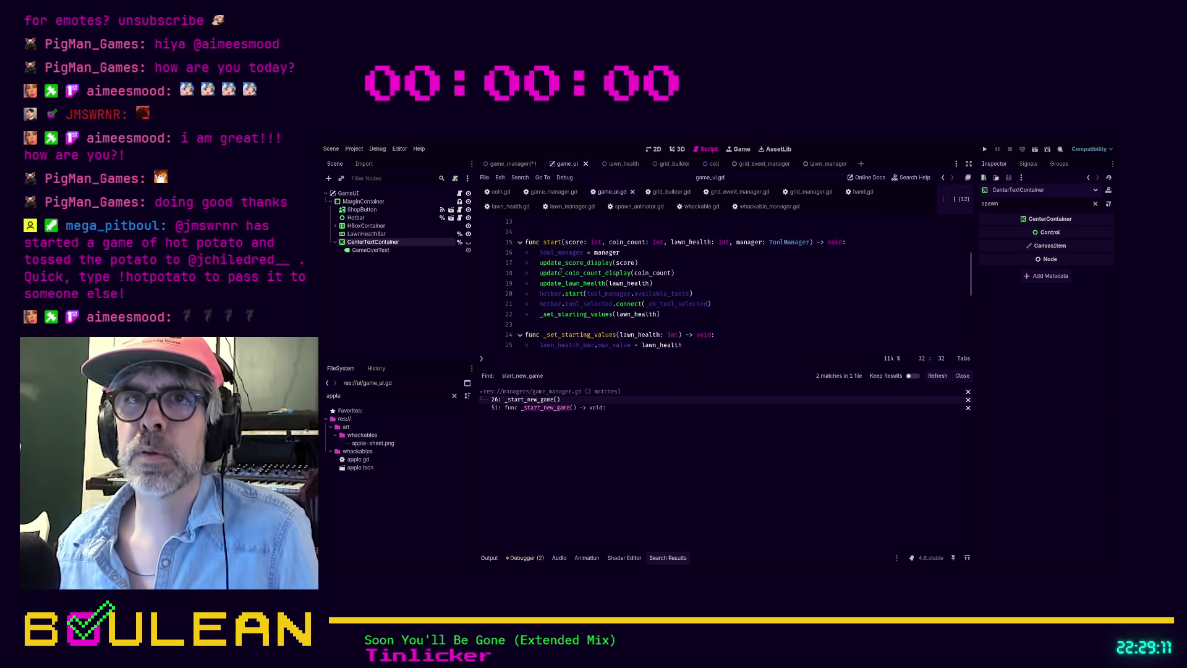
click(468, 242)
click(473, 250)
click(468, 250)
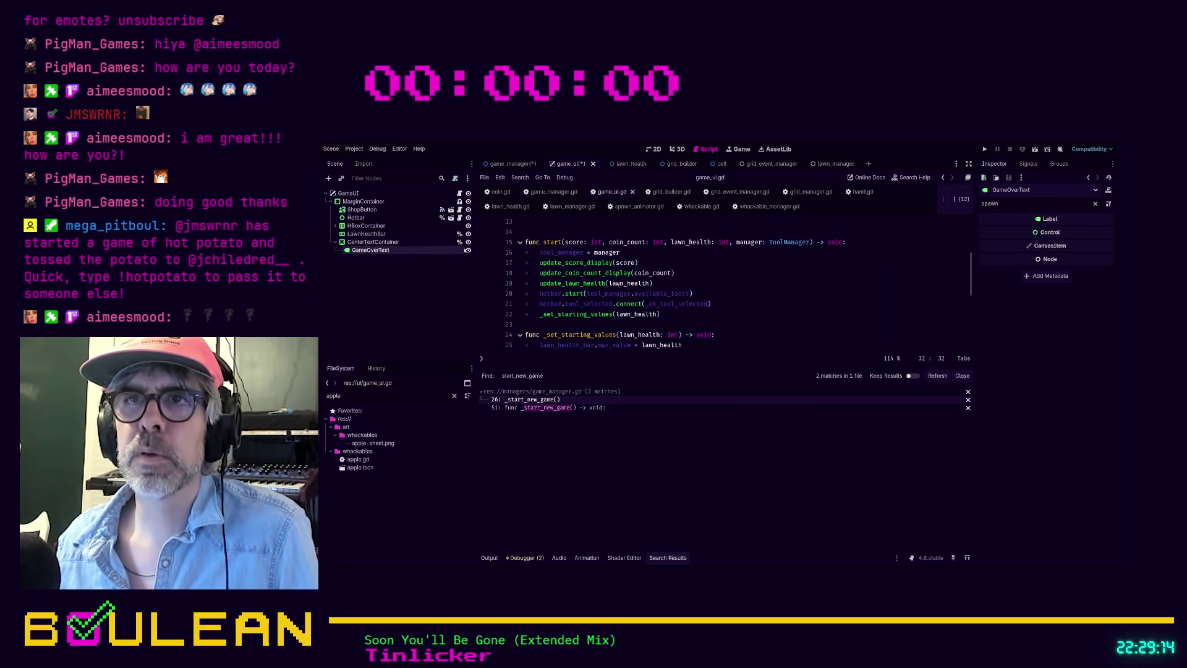
scroll(618, 272, up, 4)
scroll(619, 273, down, 1)
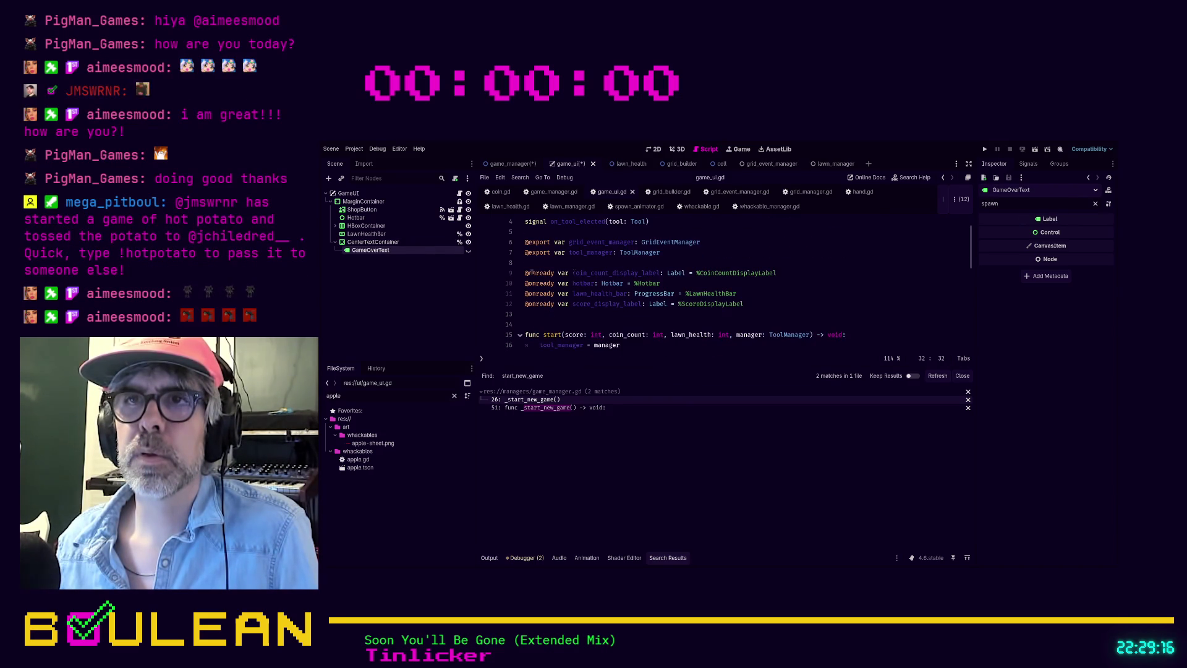
drag(371, 250, 526, 285)
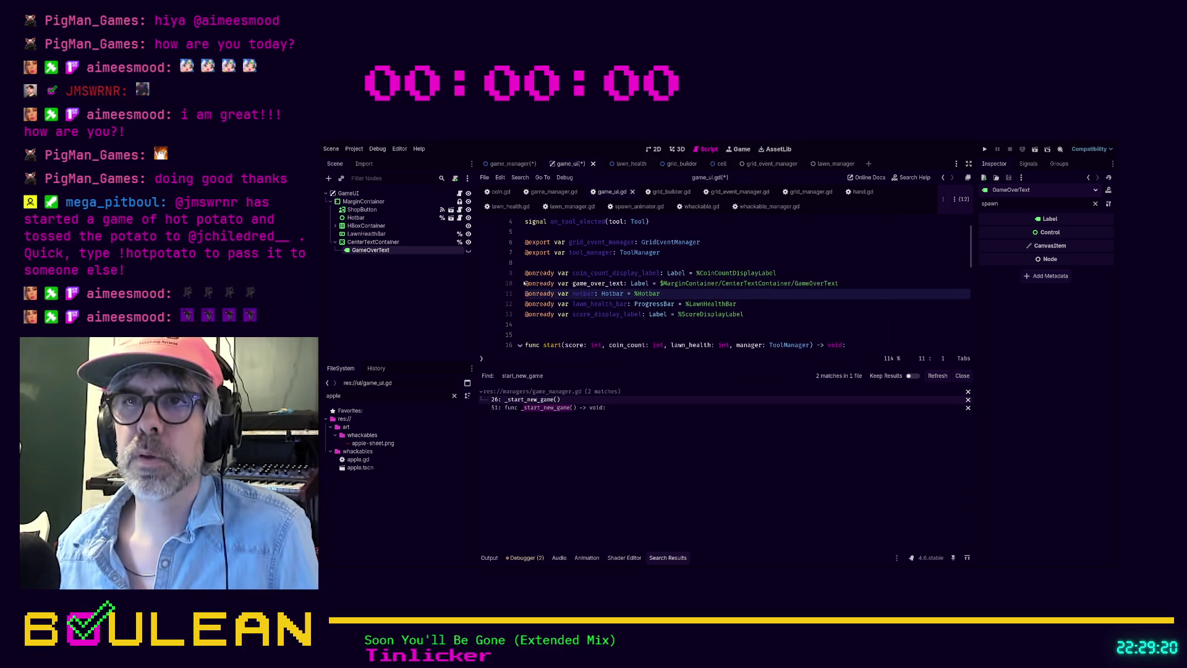
scroll(619, 290, down, 8)
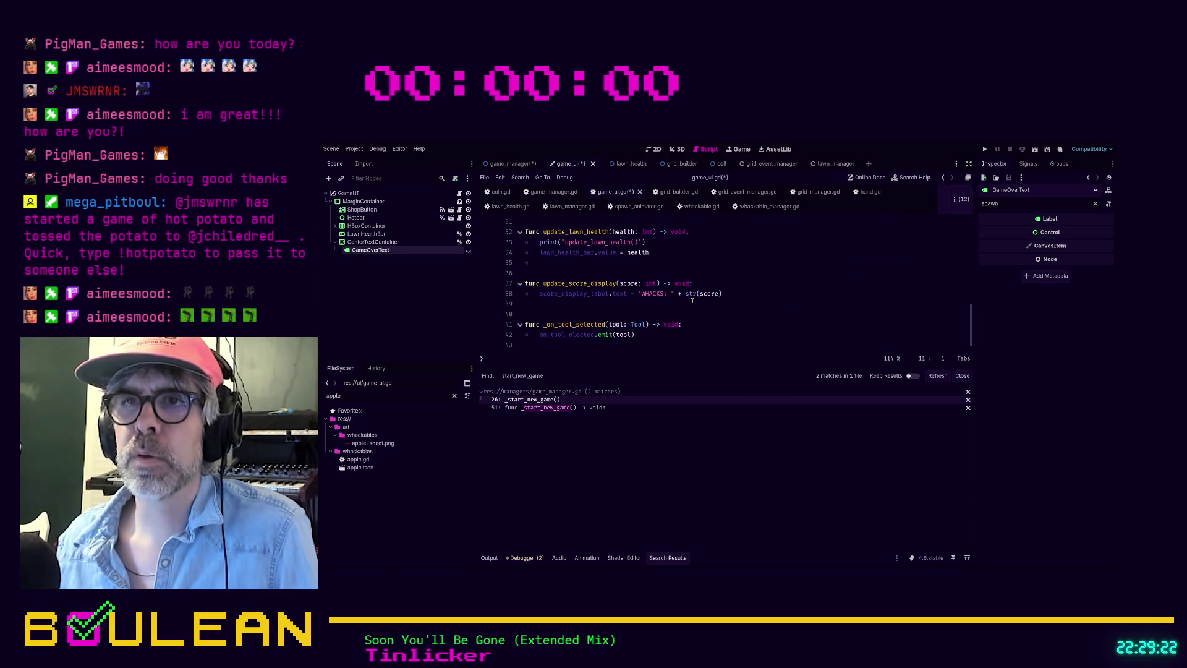
scroll(693, 301, up, 5)
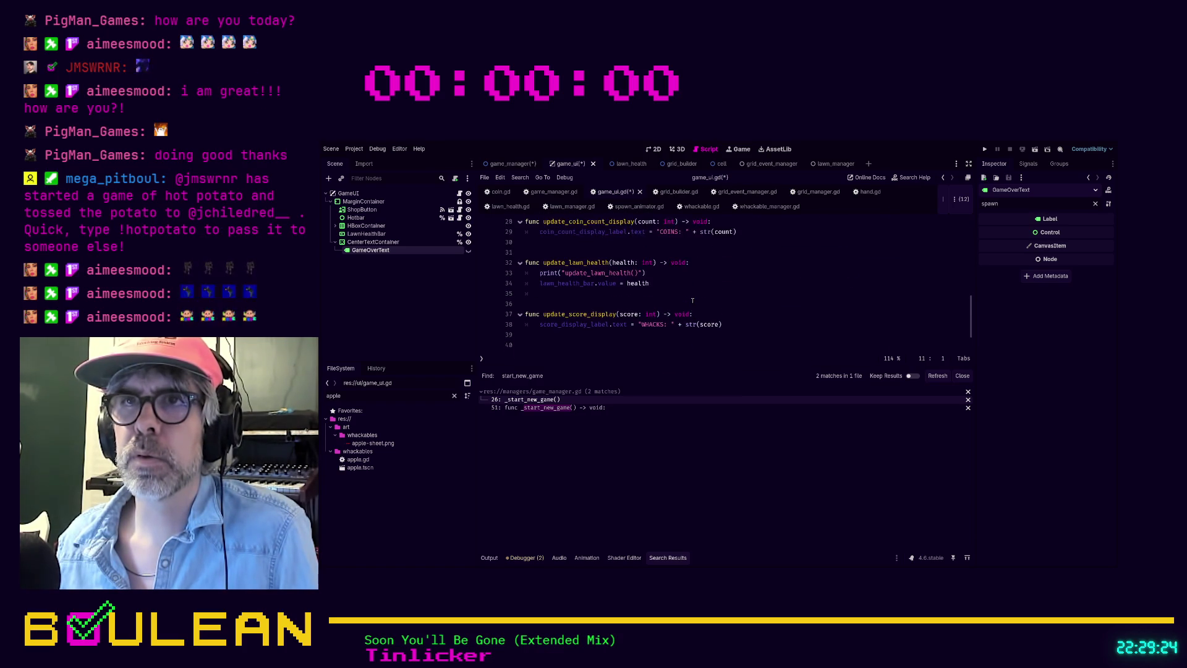
scroll(693, 301, up, 3)
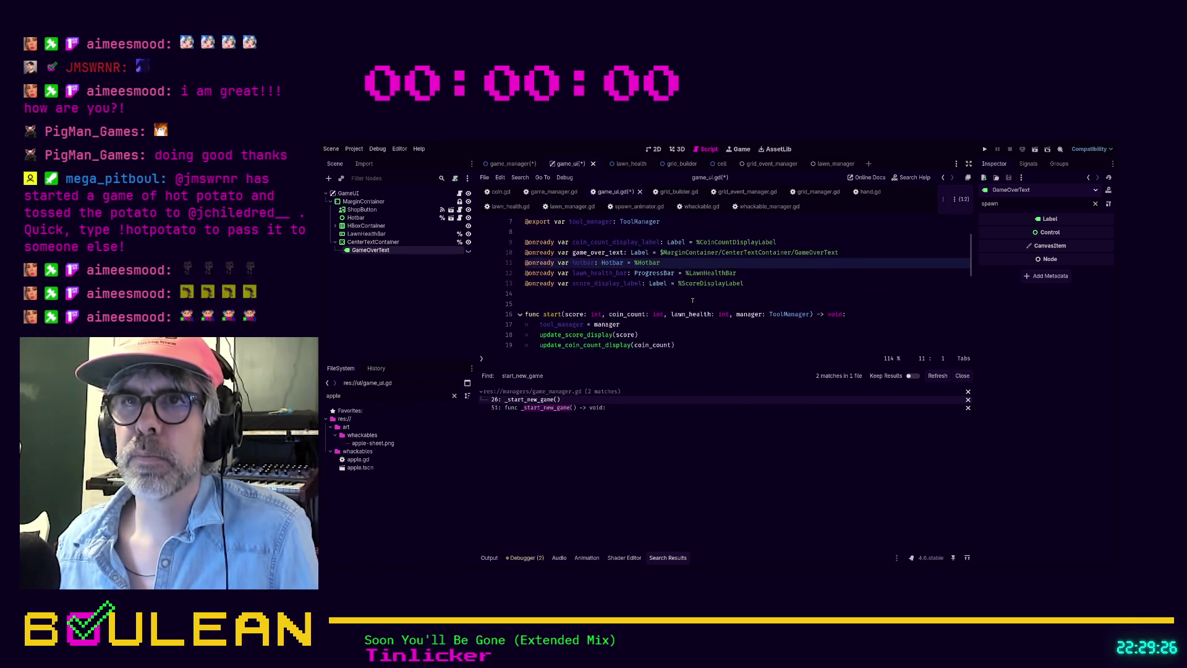
scroll(692, 301, down, 8)
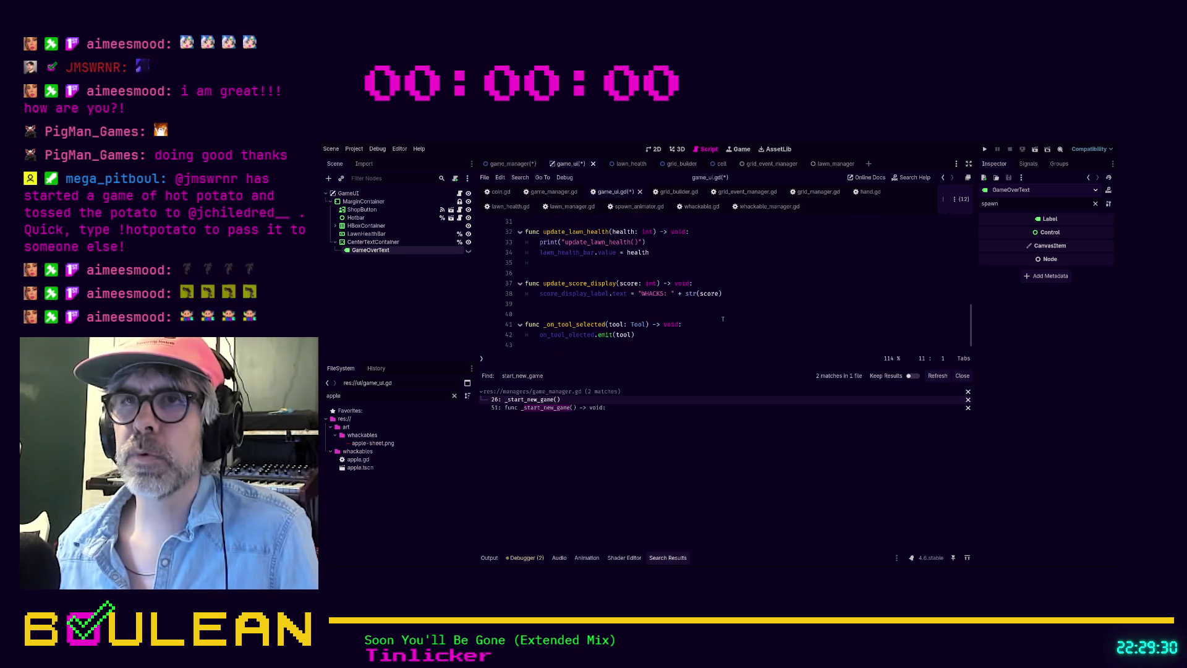
scroll(722, 319, up, 5)
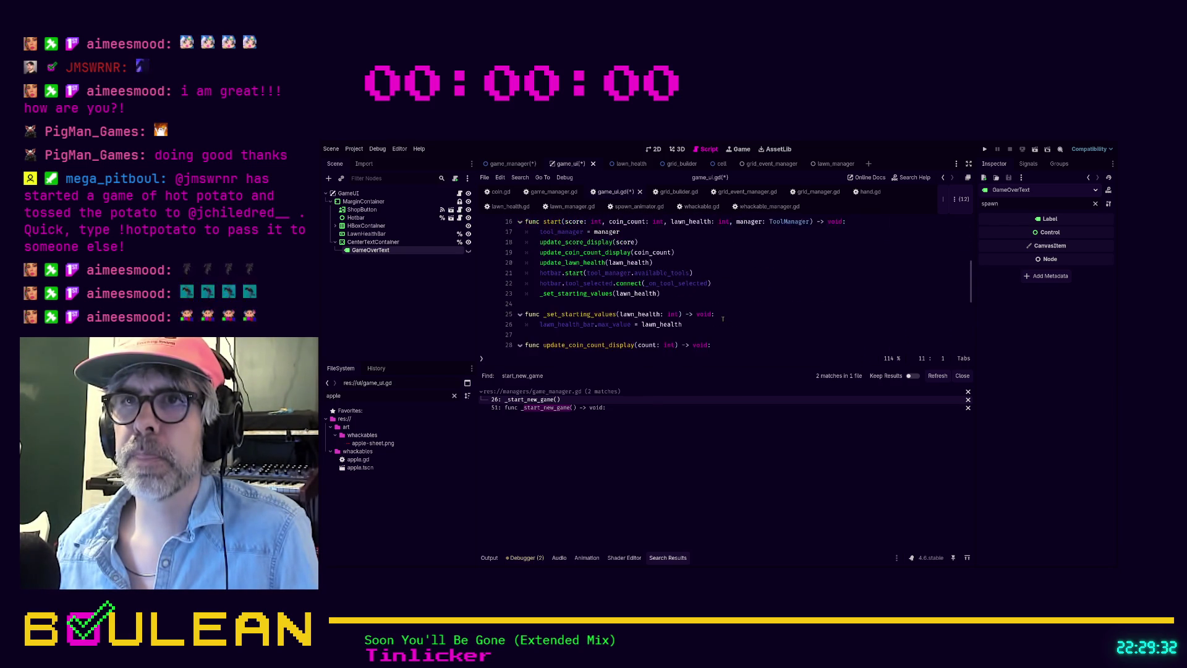
scroll(723, 319, up, 5)
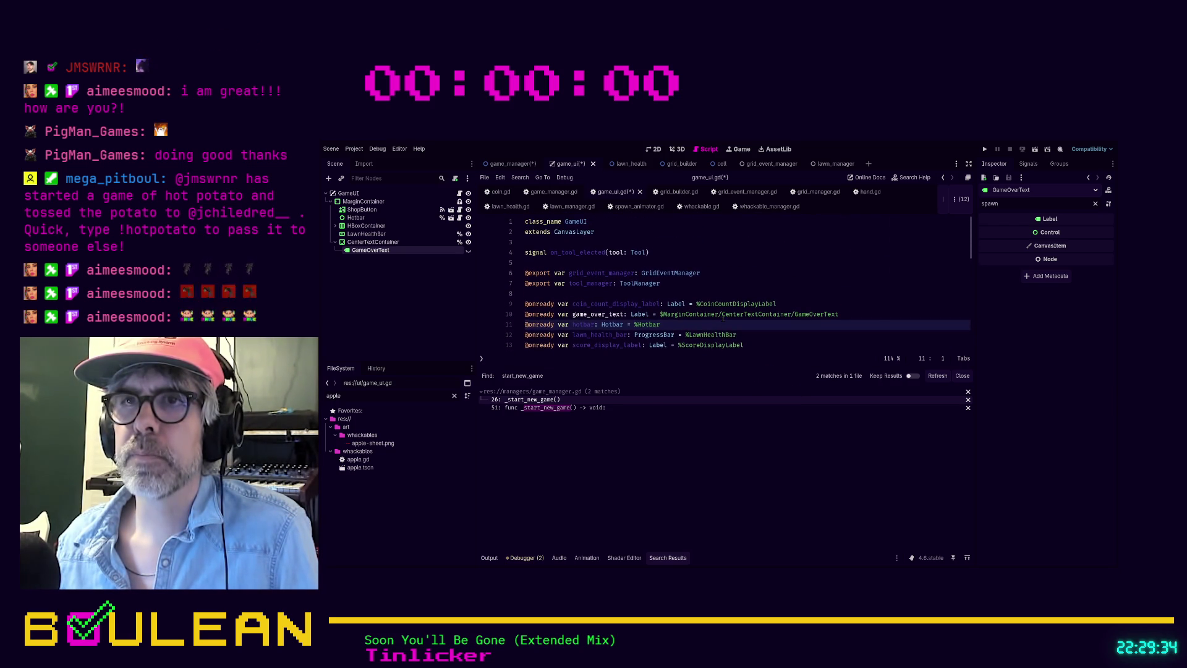
click(734, 274)
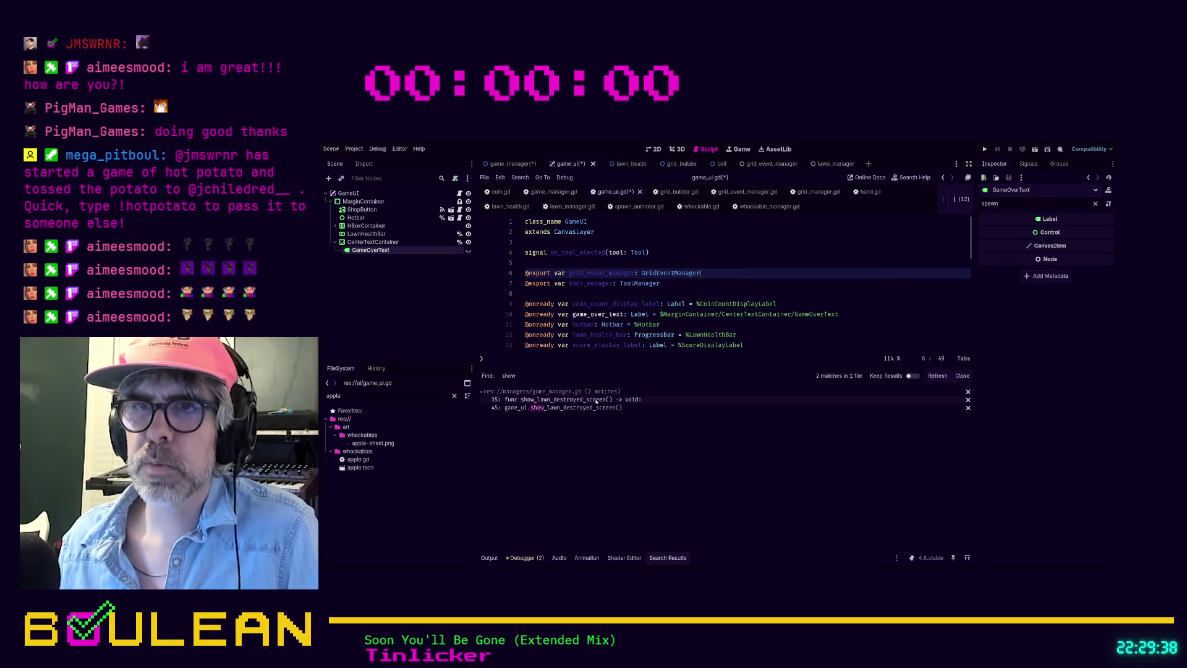
Step: Delete the show_lawn_destroyed_screen function from game_manager.gd and save the script
click(592, 400)
scroll(665, 315, down, 2)
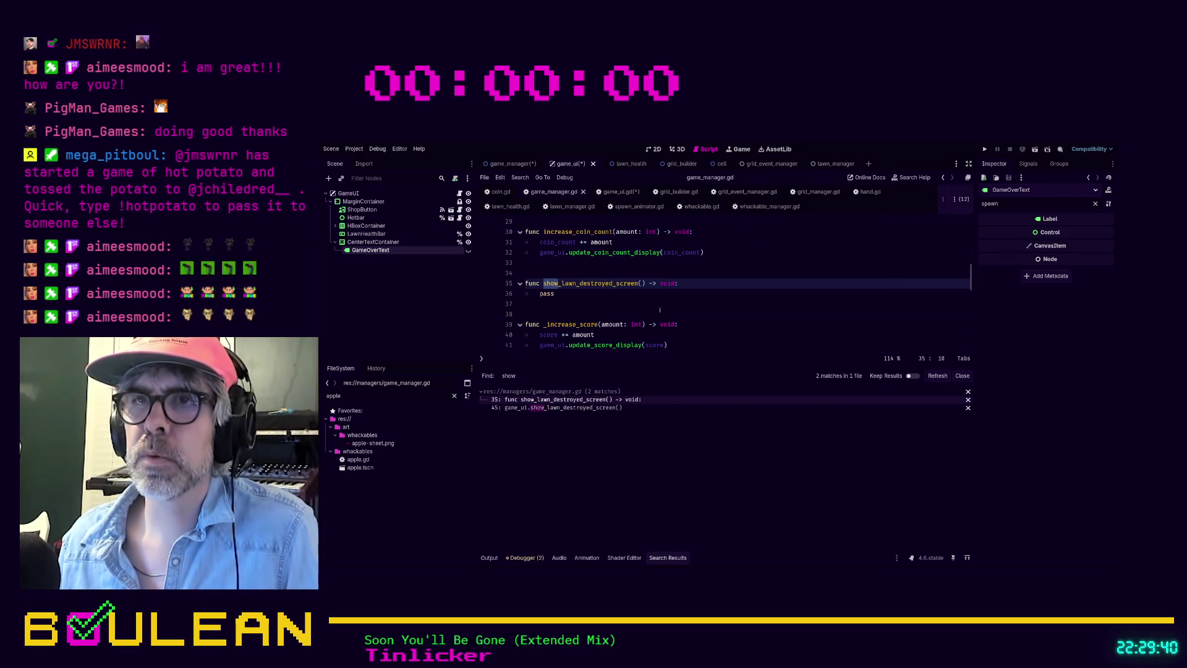
drag(521, 304, 518, 281)
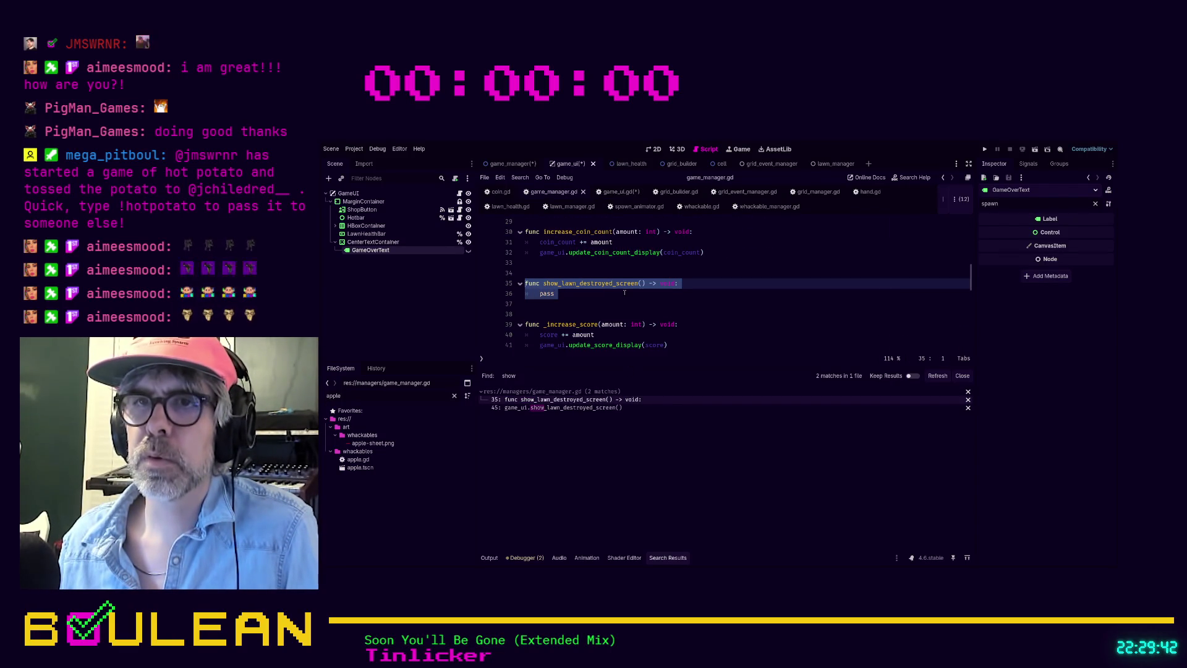
key(BackSpace)
key(BackSpace)
key(BackSpace)
key(BackSpace)
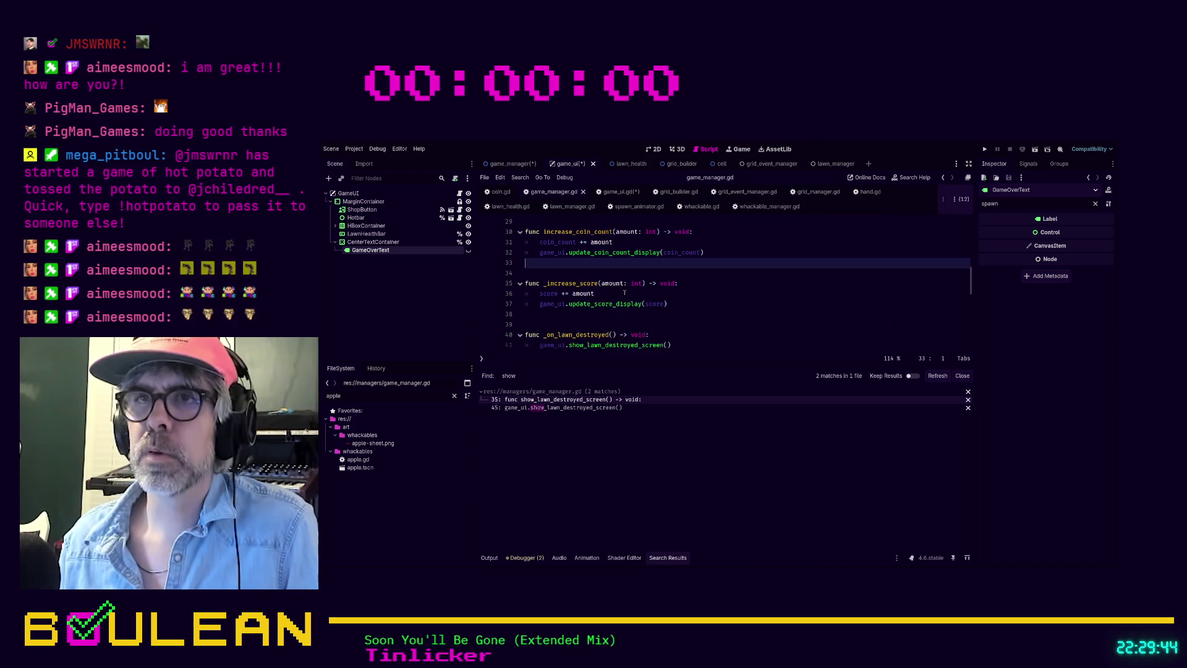
key(ctrl+s)
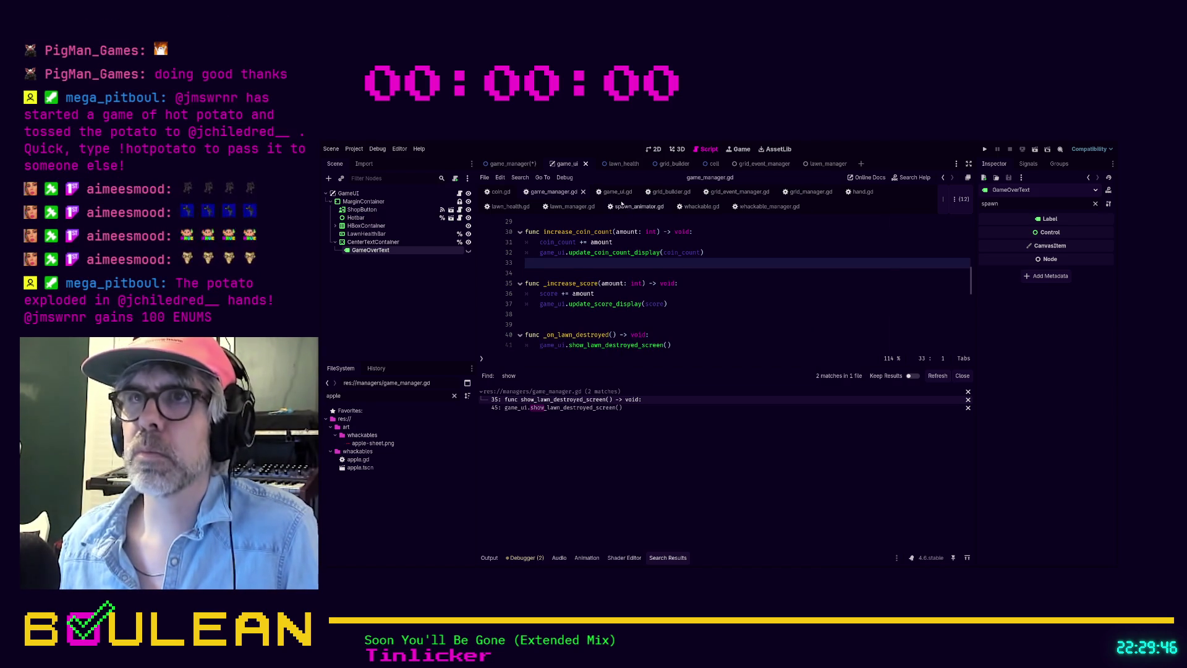
Step: Add show_lawn_destroyed_screen() to game_ui.gd setting game_over_text.visible = true, save, and run the game
click(617, 191)
scroll(618, 266, down, 3)
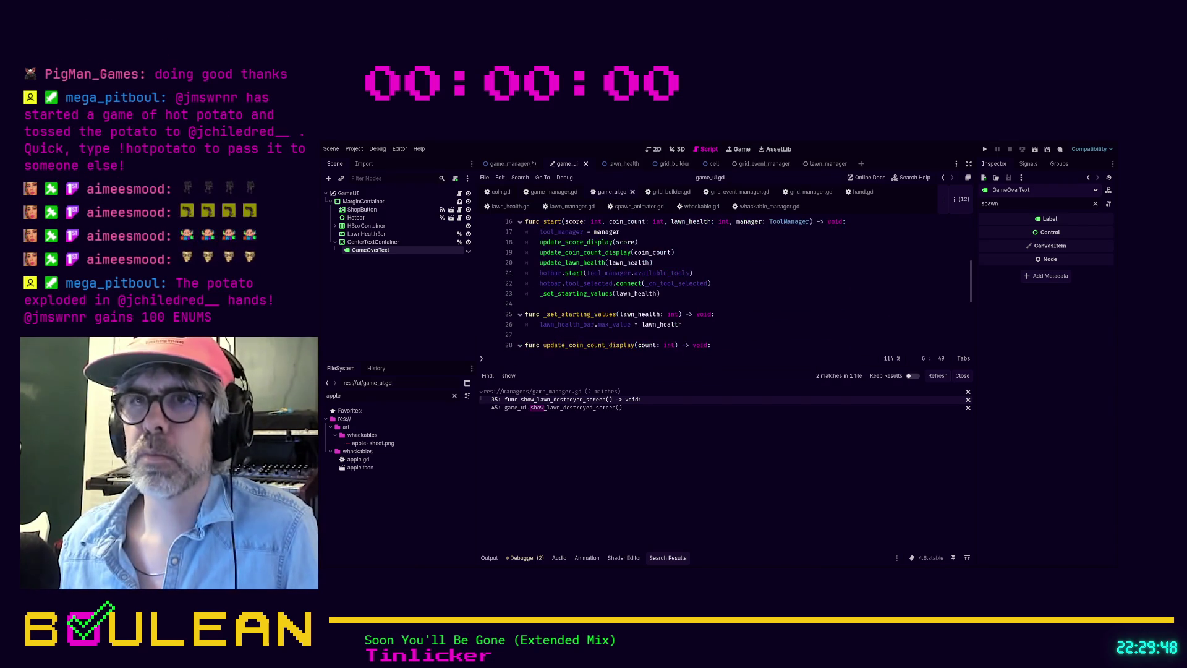
click(545, 304)
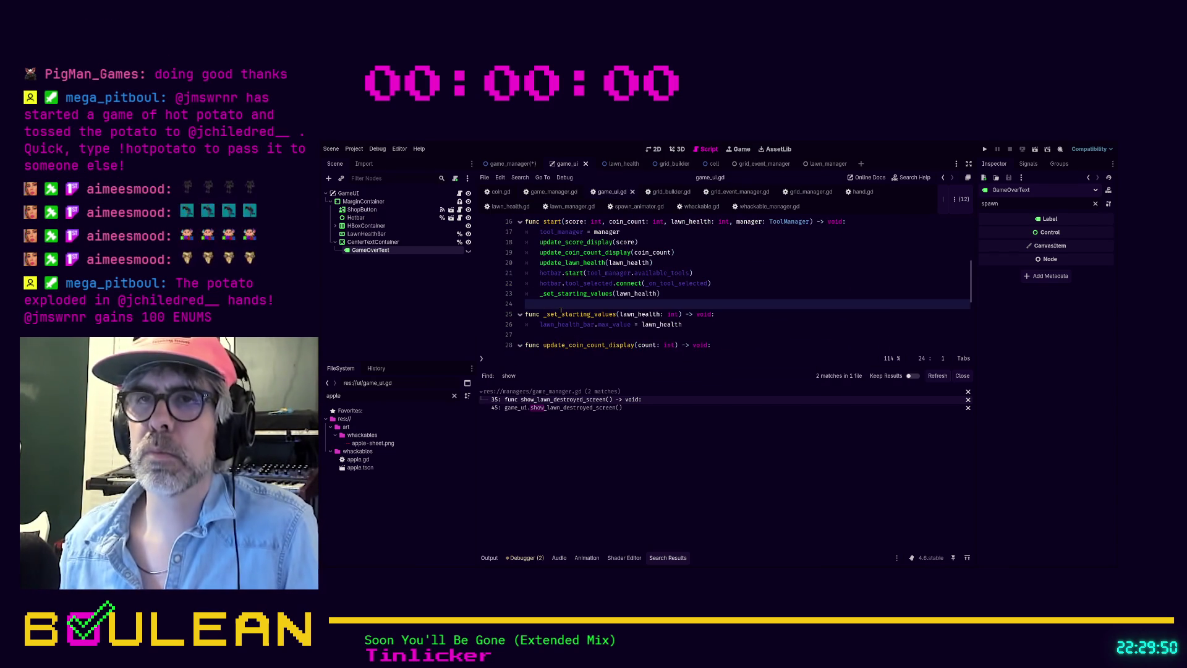
text(func show_lawn_destroyed_screen() -> void: pass)
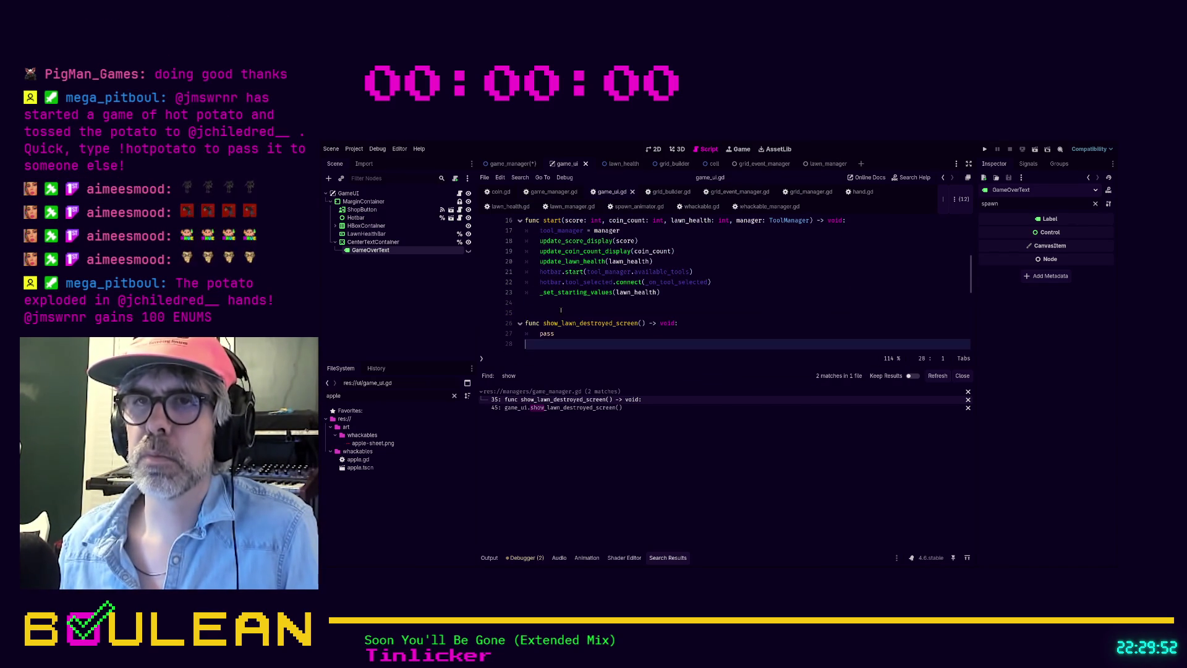
double_click(547, 334)
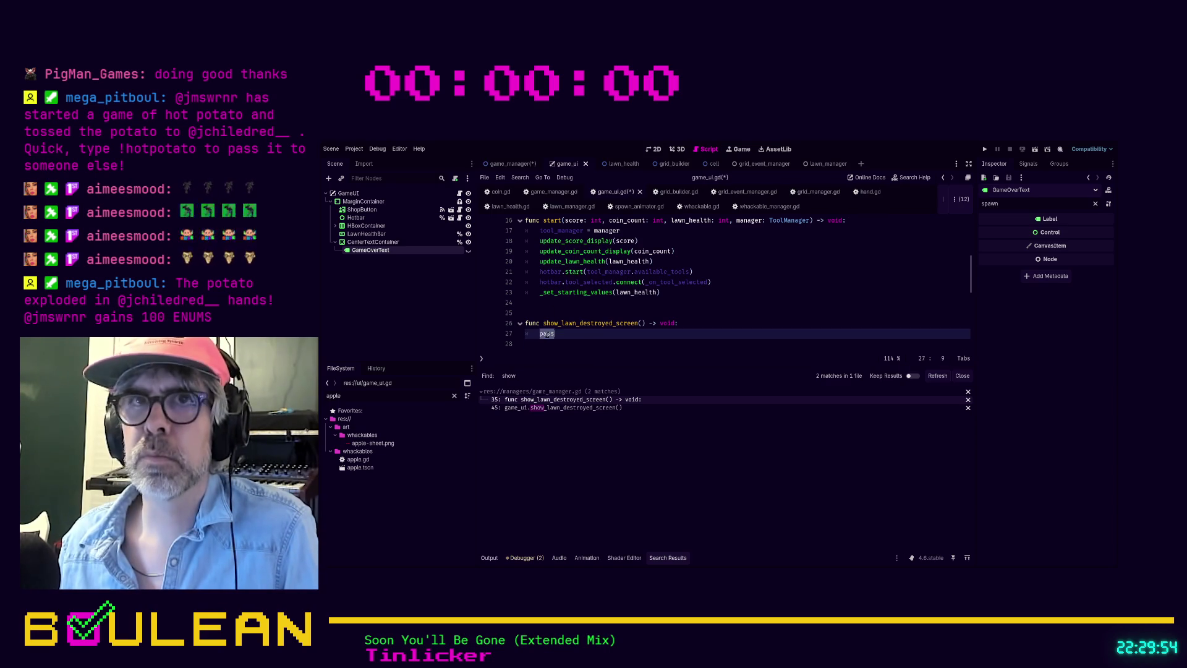
text(game)
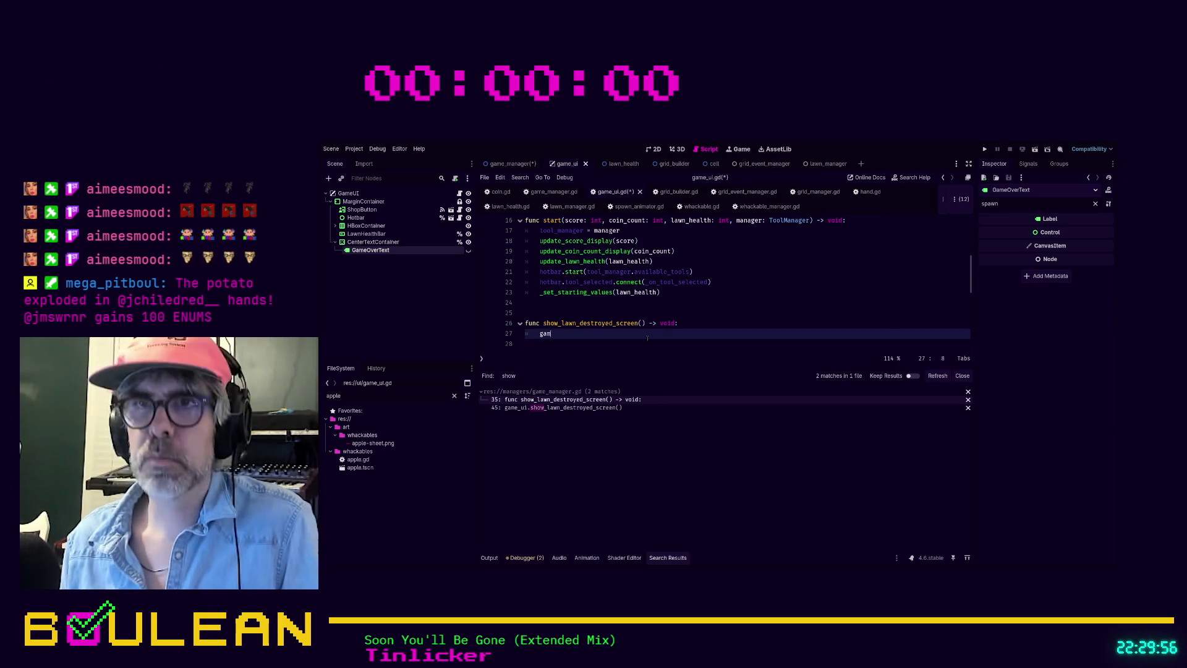
key(Return)
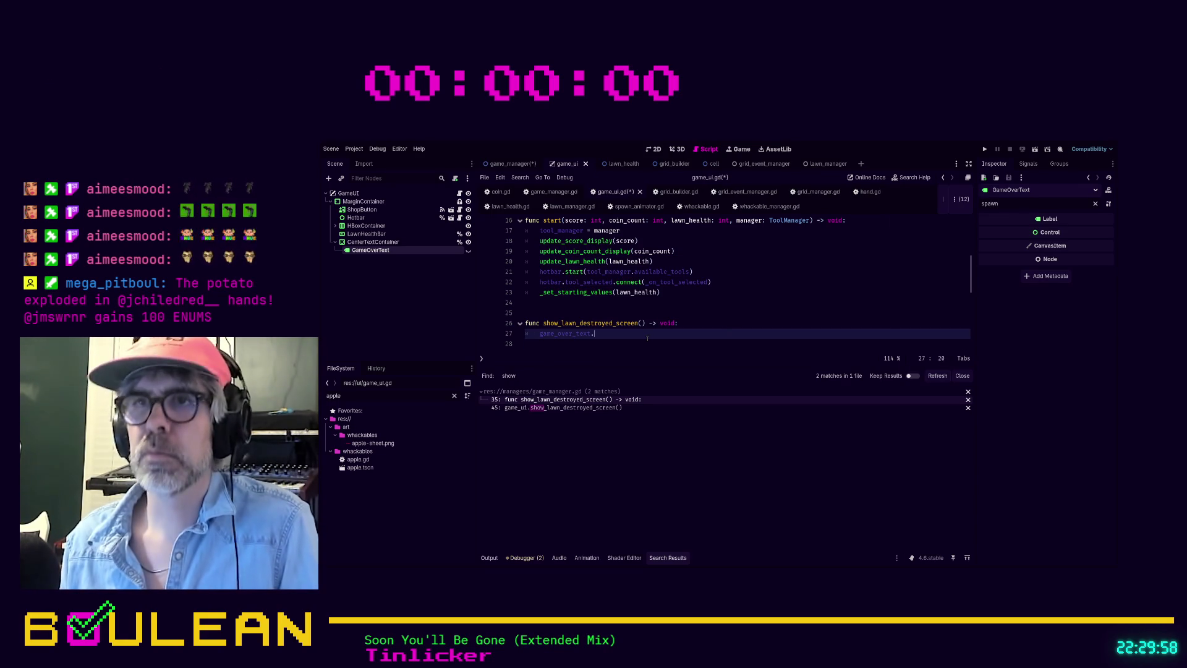
text(= true)
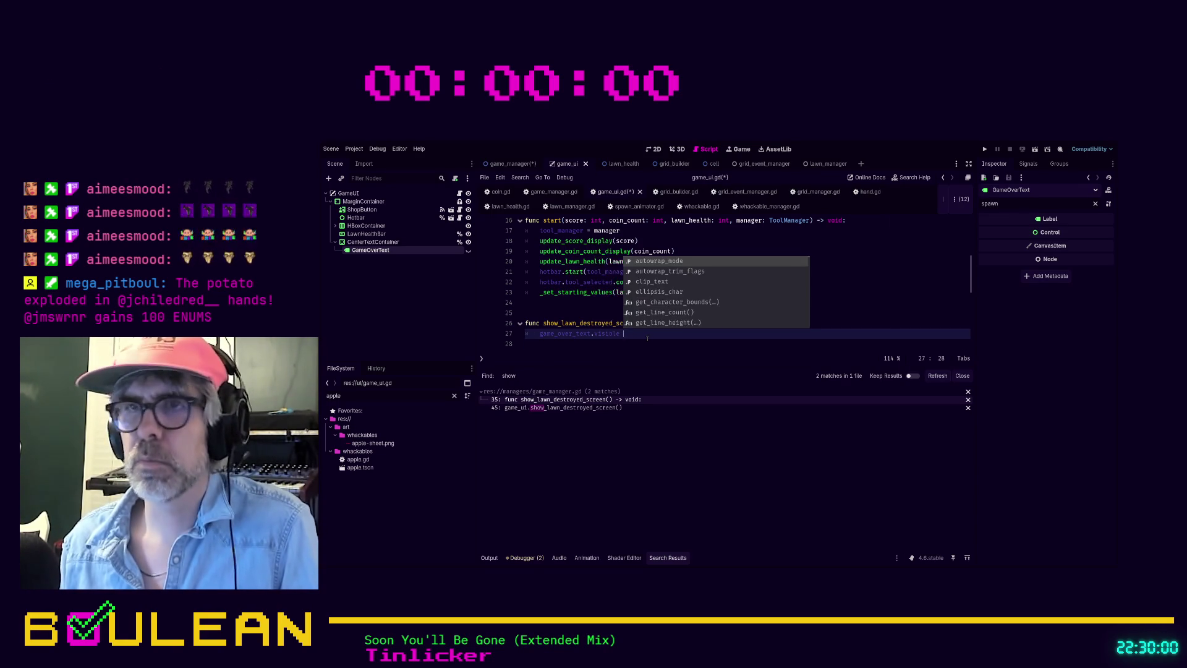
key(Escape)
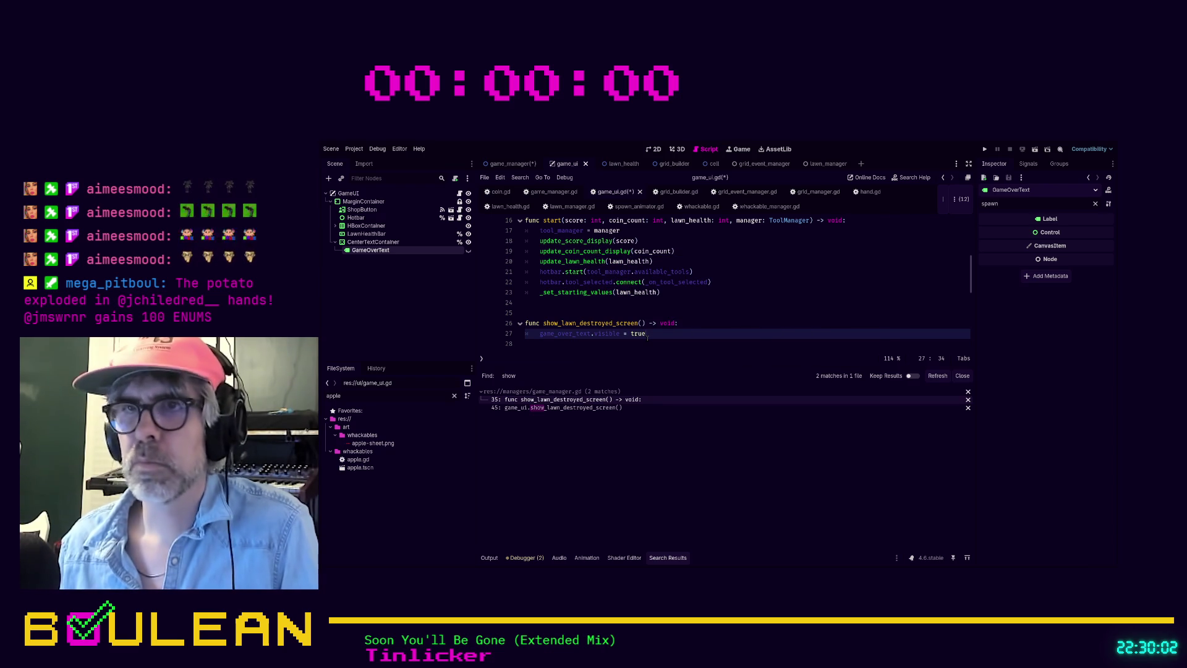
key(ctrl+s)
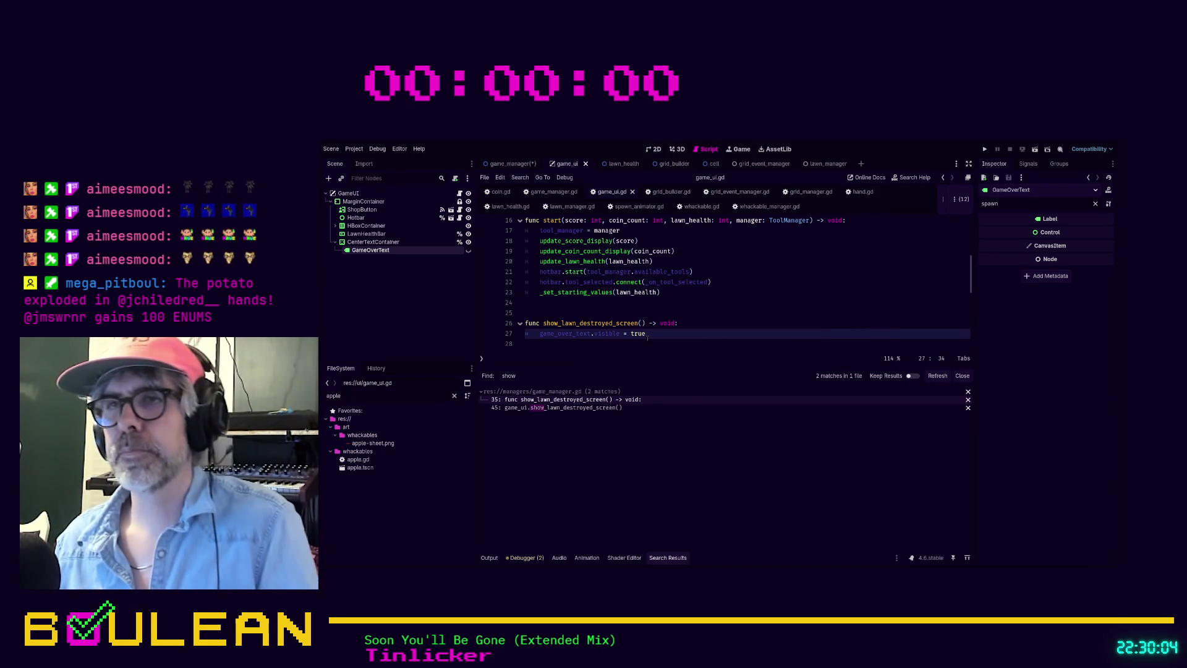
key(F5)
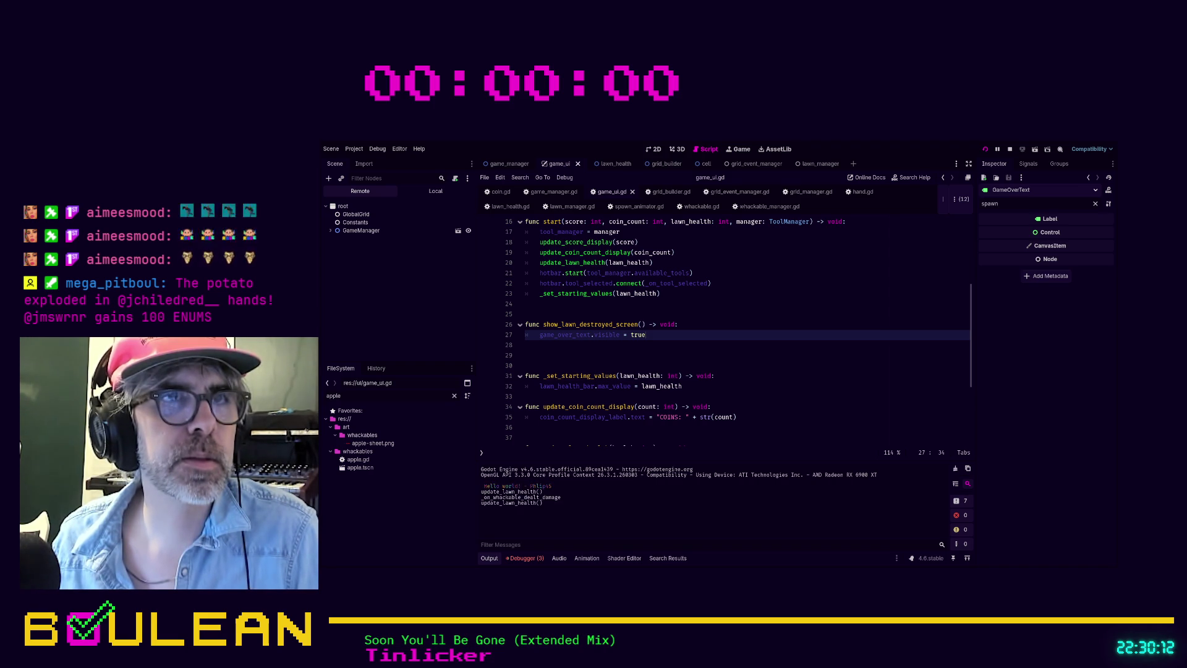
Step: Play-test until the lawn health drains to 0% with 0 whacks, then stop the game with F8
key(F5)
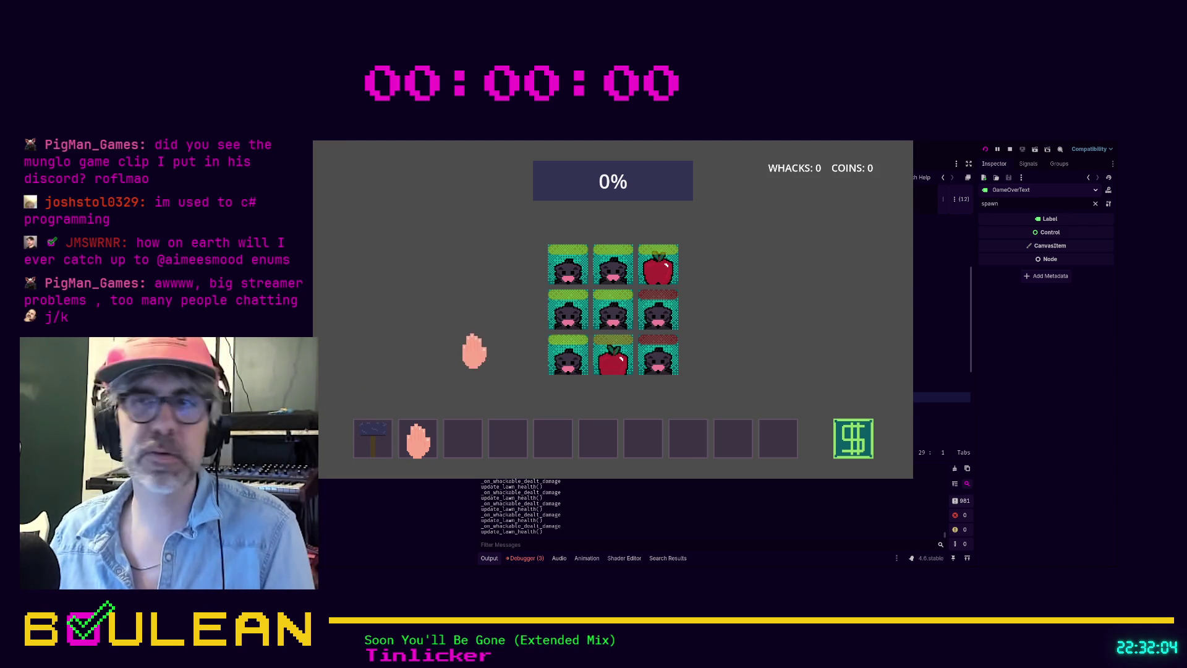
key(F5)
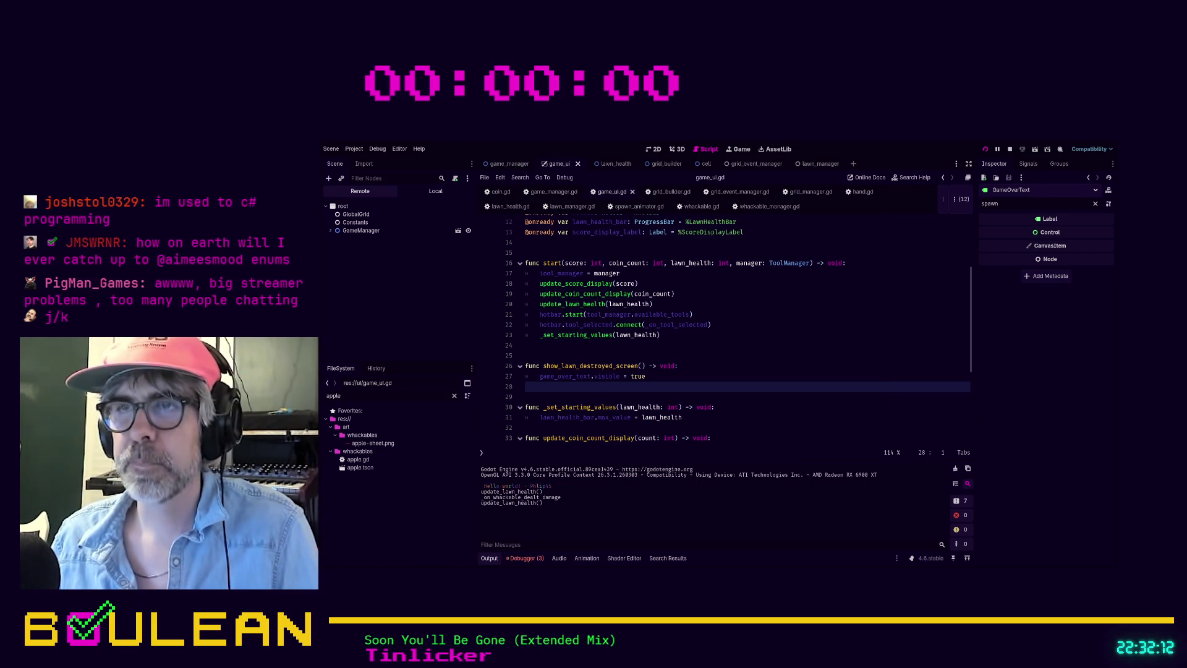
key(alt+Tab)
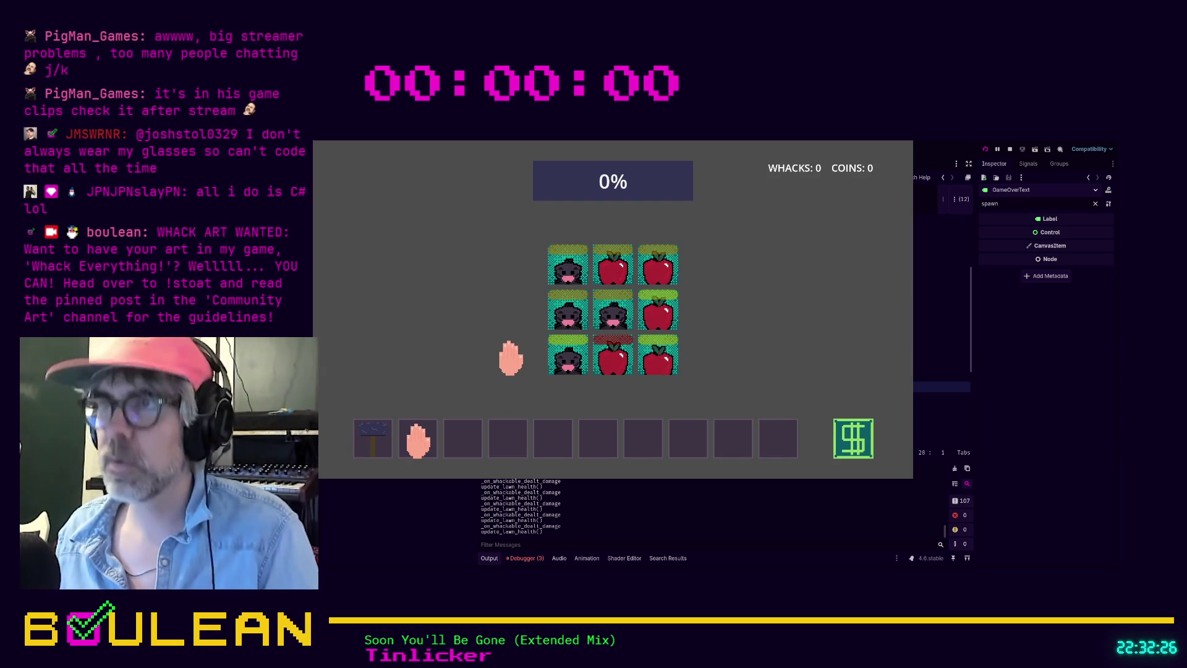
key(F8)
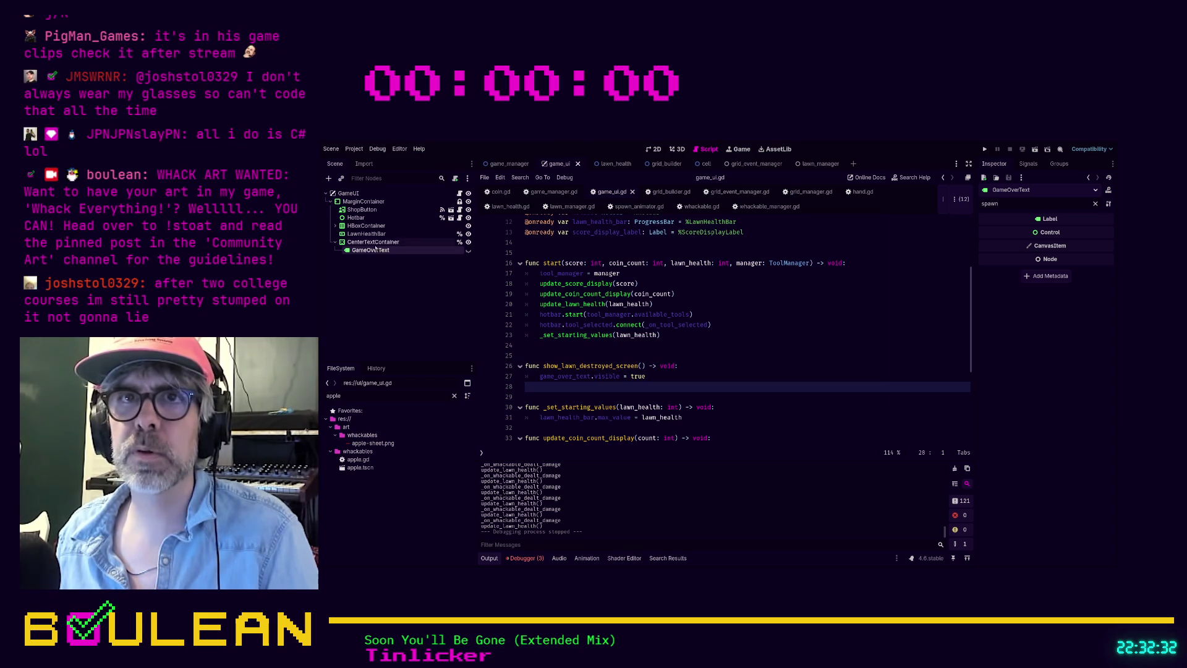
Step: Hide the GameOverText label in the game_ui scene, save the scene, and return to game_ui.gd
click(653, 149)
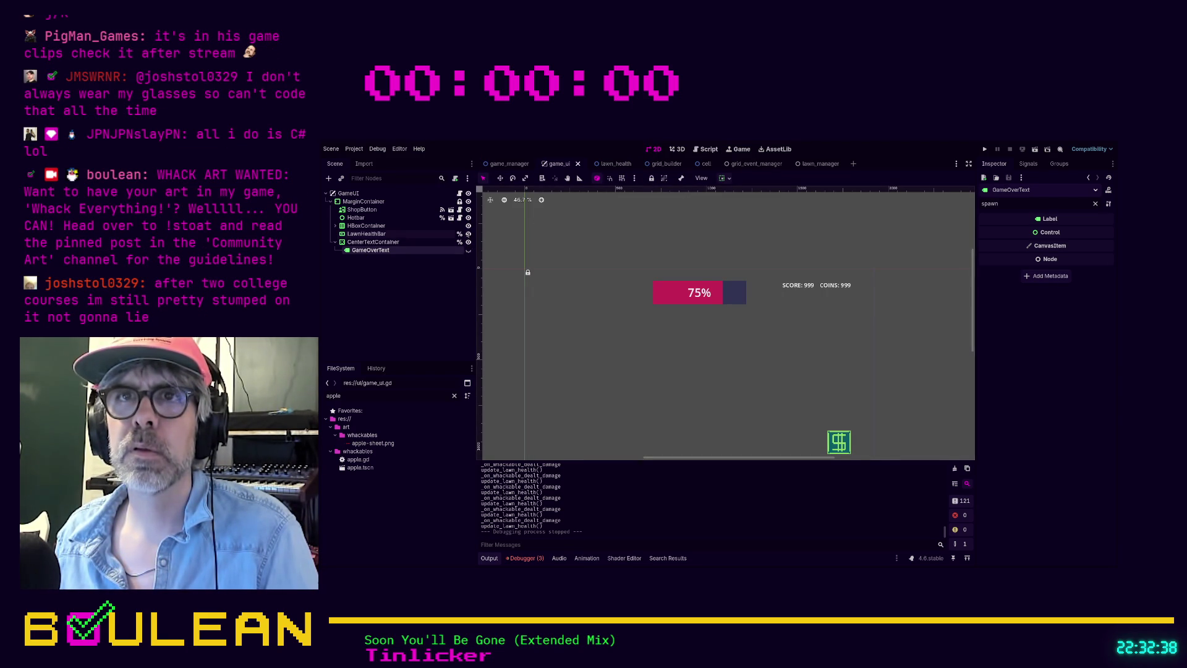
click(468, 250)
click(468, 250)
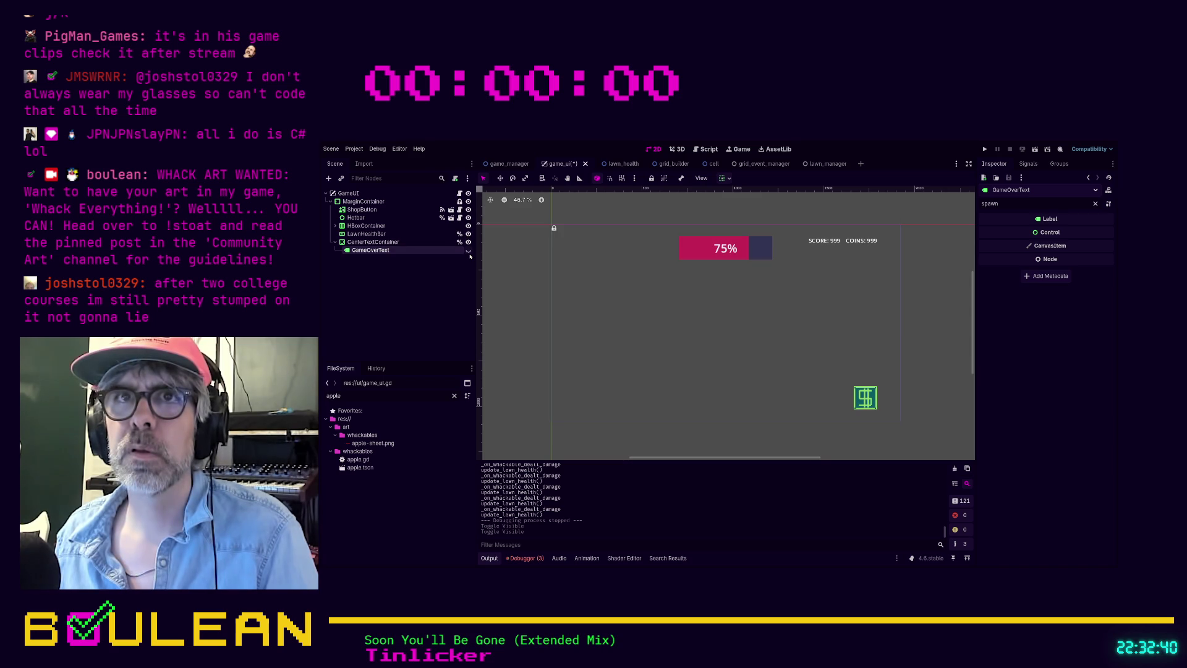
click(468, 251)
click(468, 251)
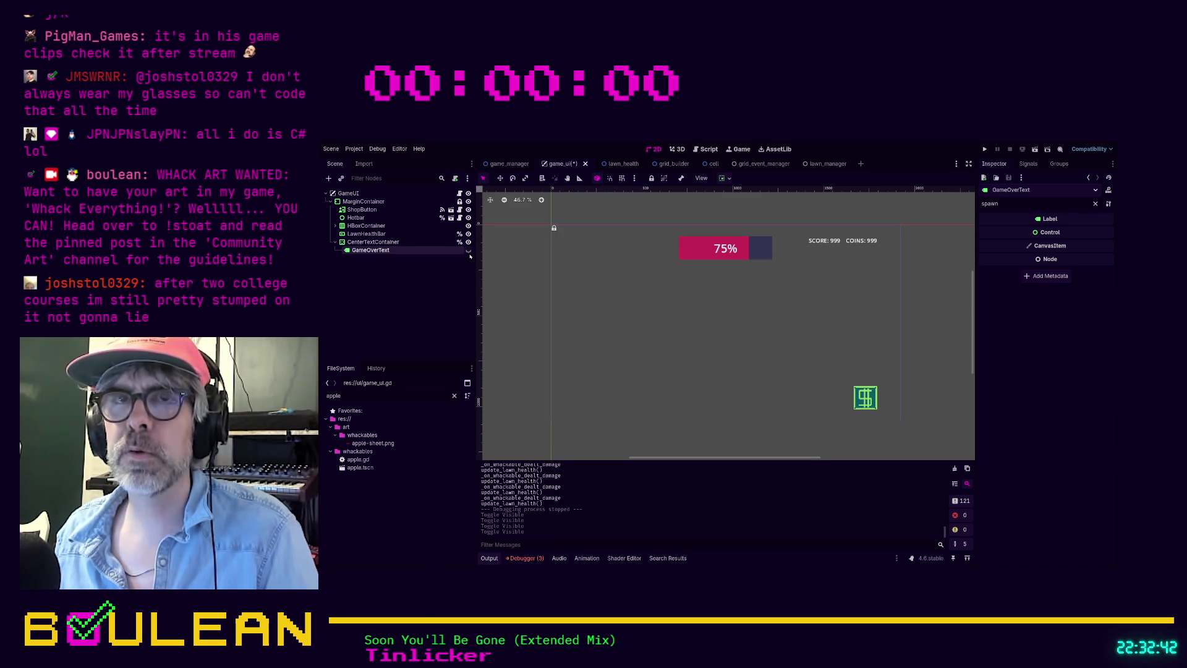
click(468, 250)
click(468, 250)
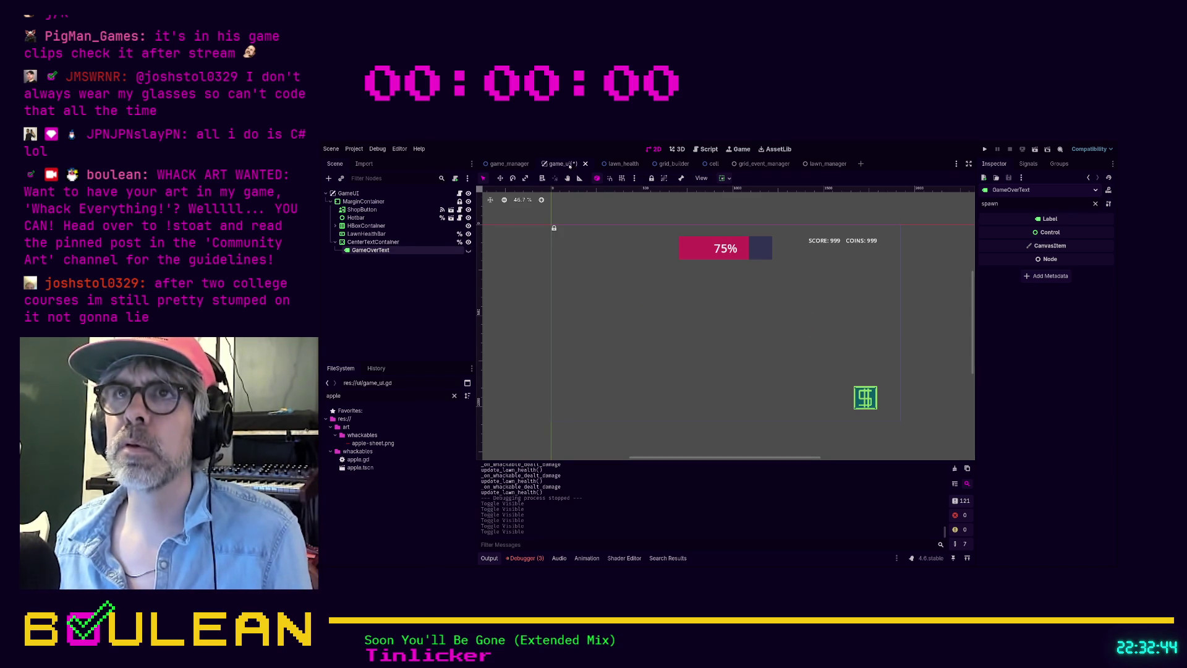
key(ctrl+s)
click(714, 153)
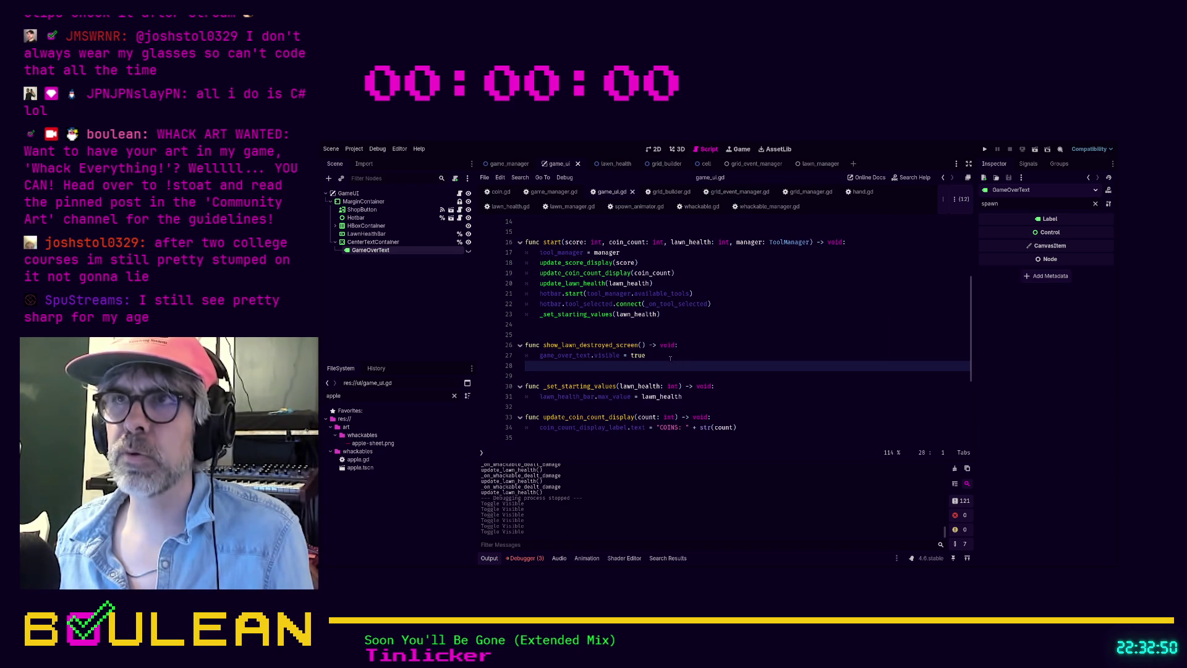
Step: Trace show_lawn_destroyed_screen through game_manager.gd to the lawn_destroyed emit in lawn_manager.gd
double_click(591, 345)
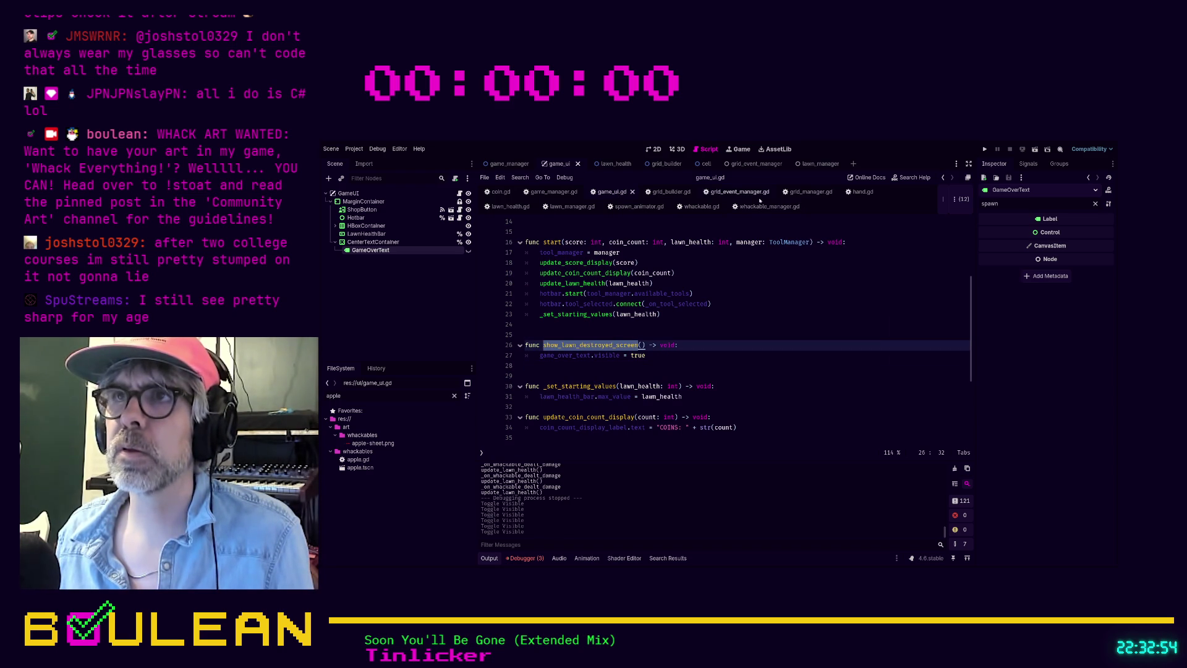
click(570, 192)
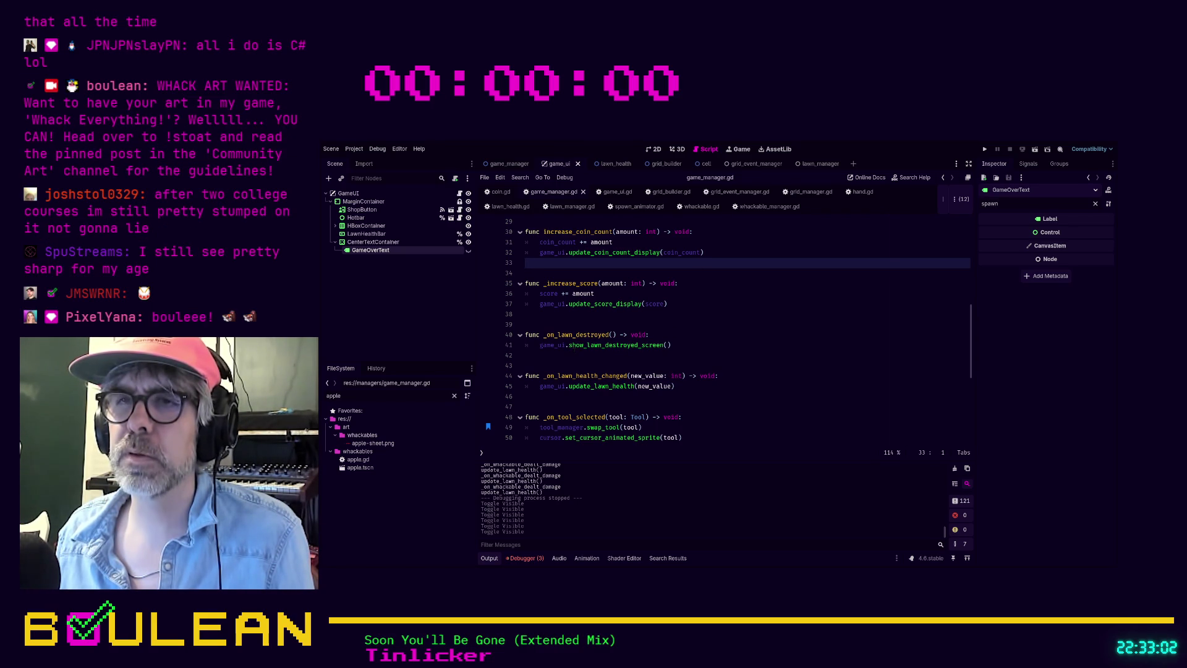
scroll(645, 351, down, 1)
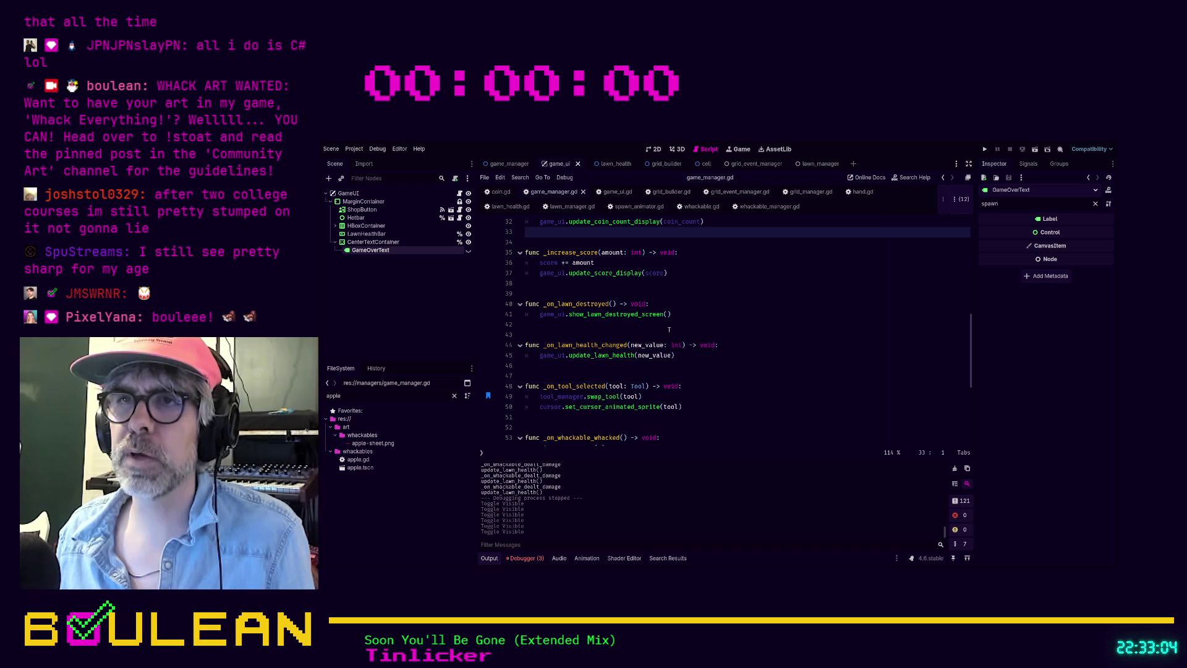
scroll(667, 318, up, 2)
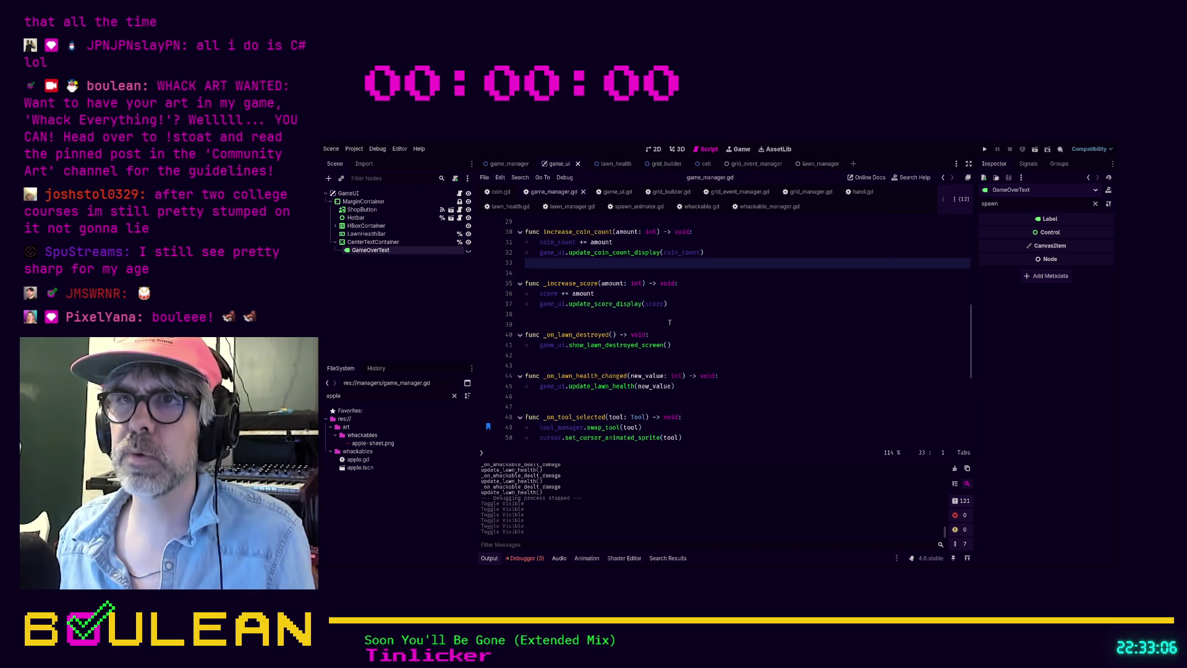
scroll(670, 322, up, 1)
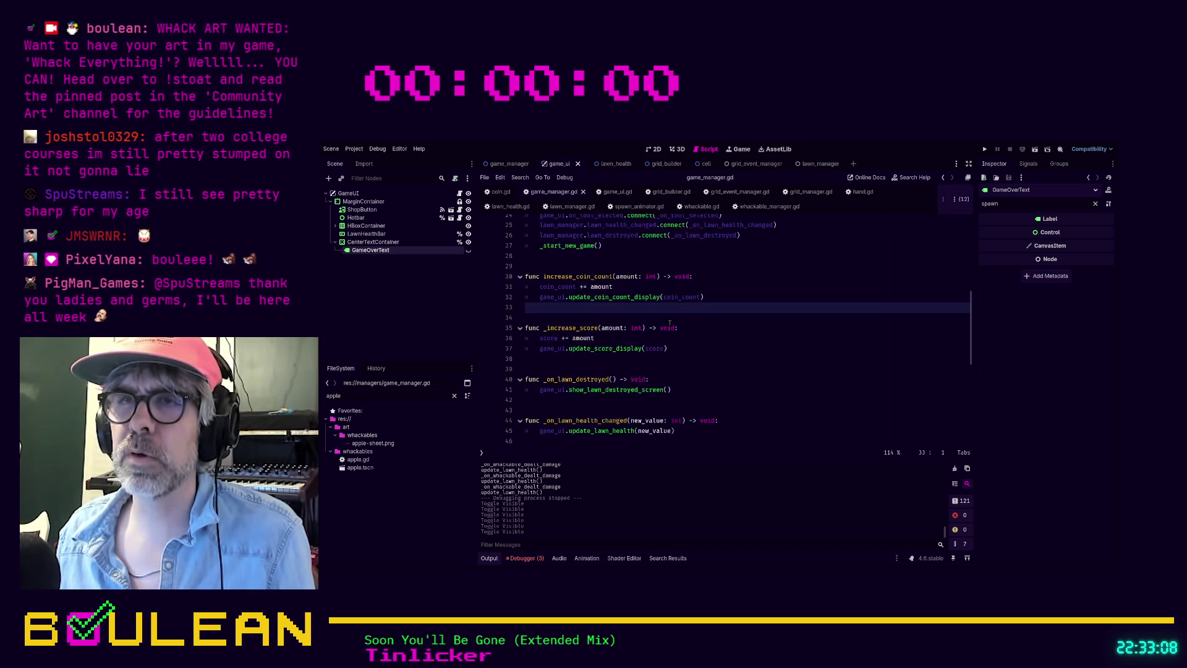
scroll(670, 322, up, 1)
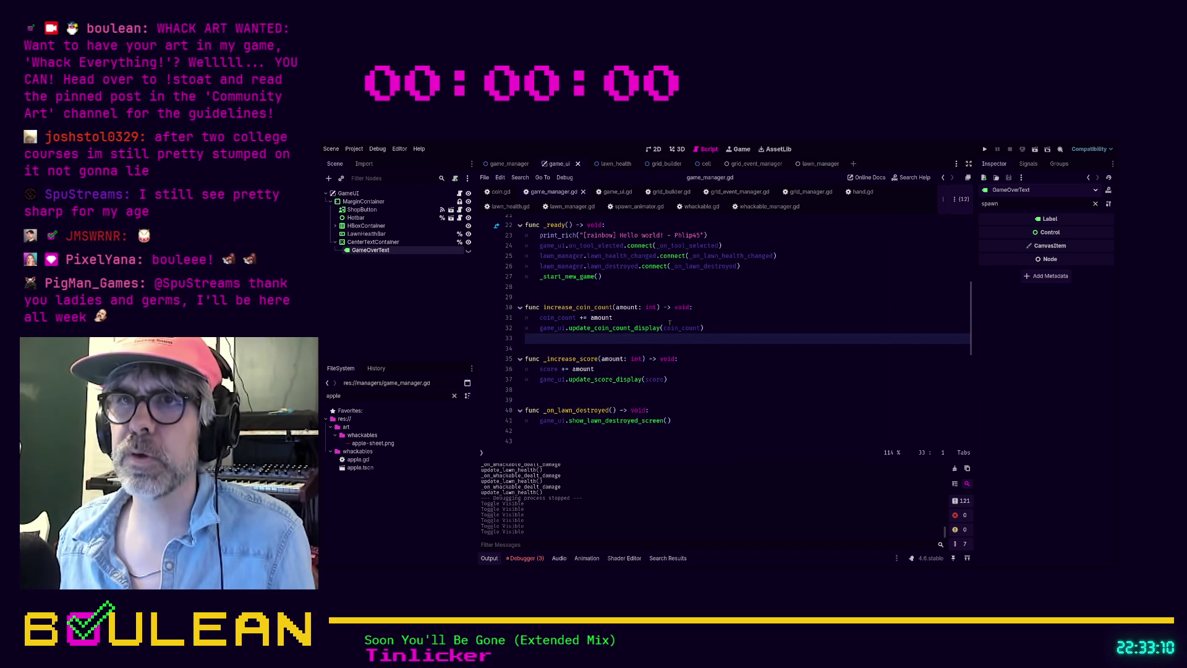
scroll(670, 322, up, 1)
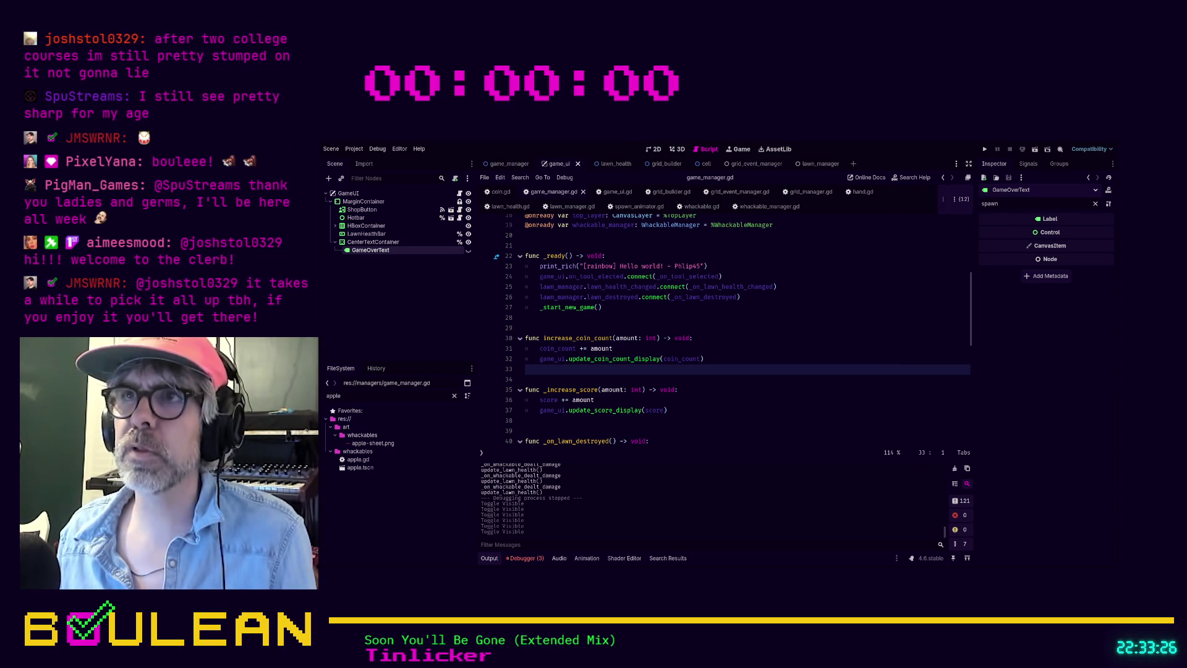
ctrl+click(618, 297)
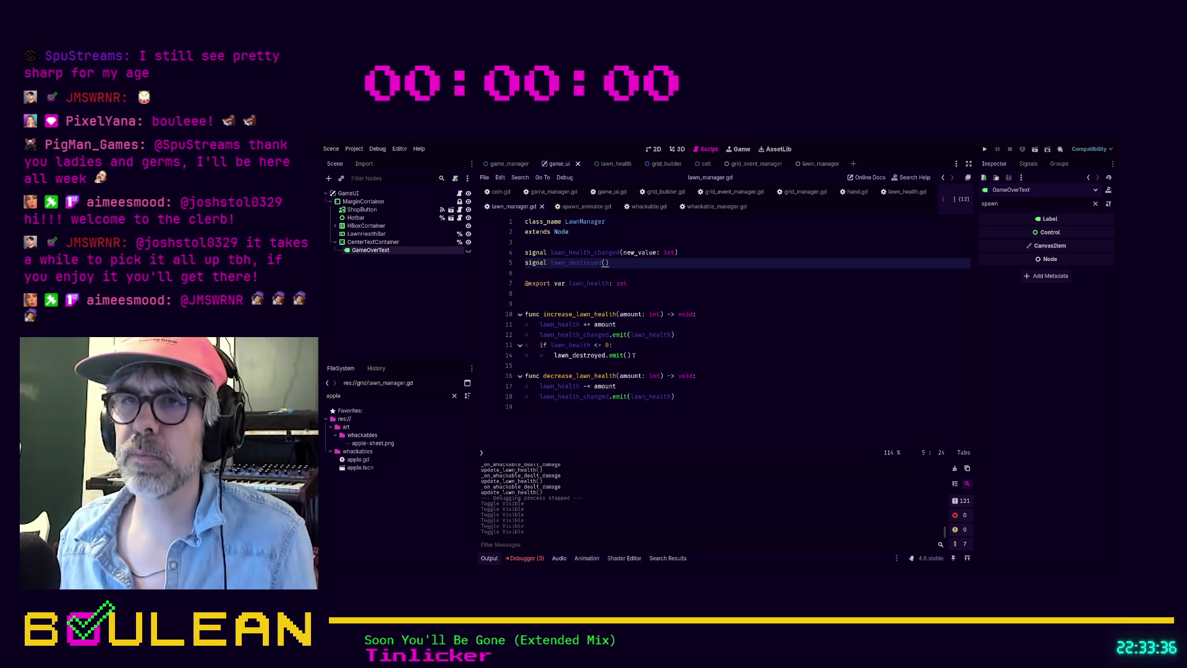
Step: Move the lawn_health <= 0 lawn_destroyed check from increase_lawn_health into decrease_lawn_health and save
drag(645, 356, 507, 347)
key(ctrl+c)
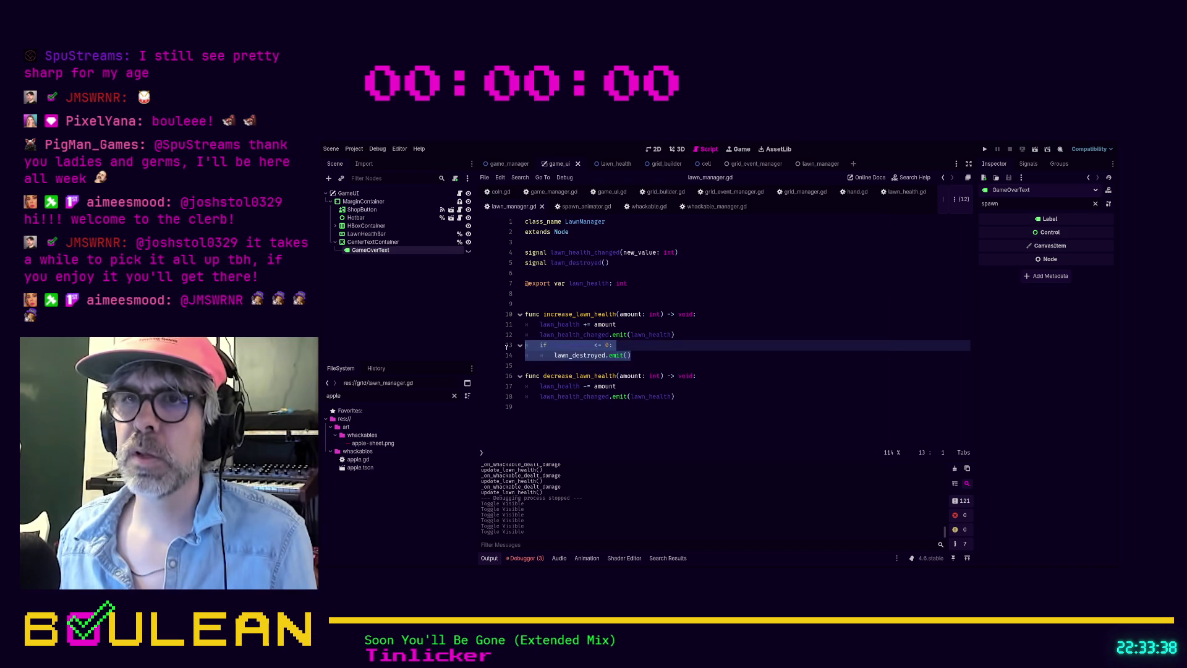
key(BackSpace)
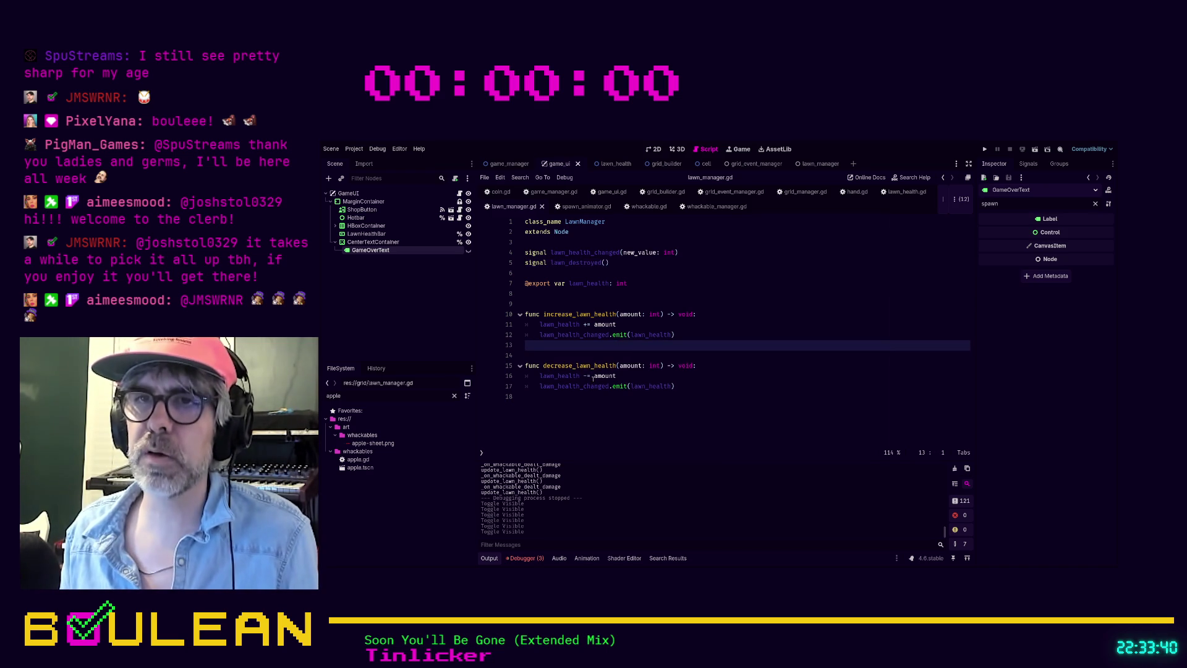
key(Down)
key(Down)
key(Down)
key(Down)
key(Down)
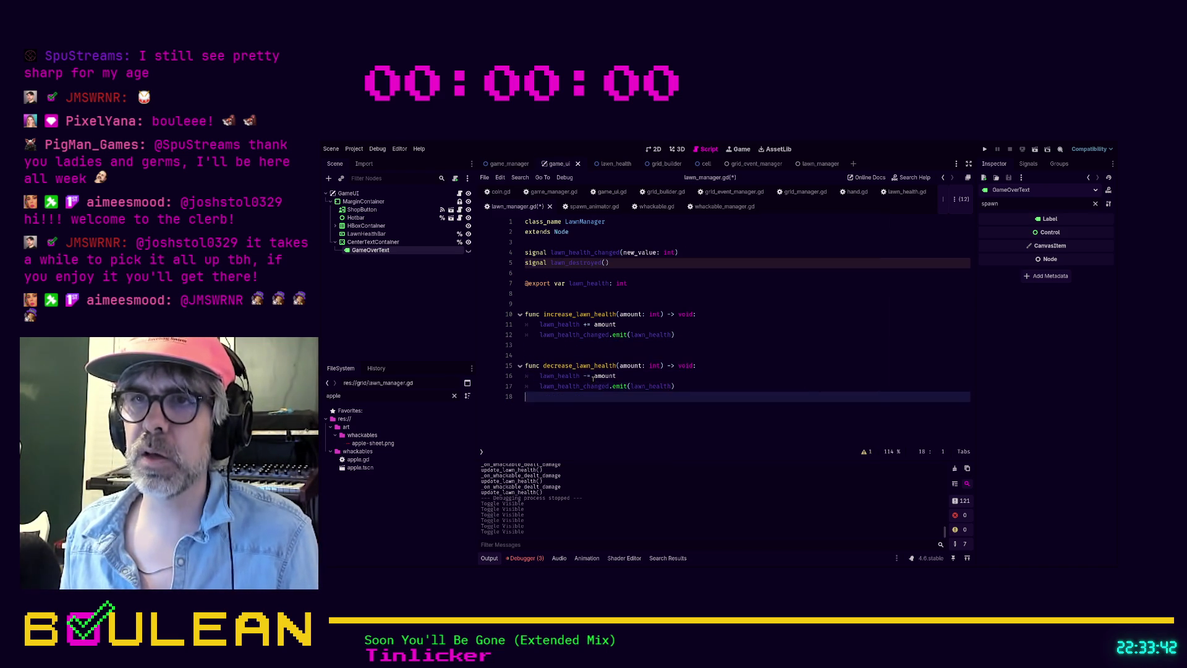
key(ctrl+v)
key(Up)
key(Up)
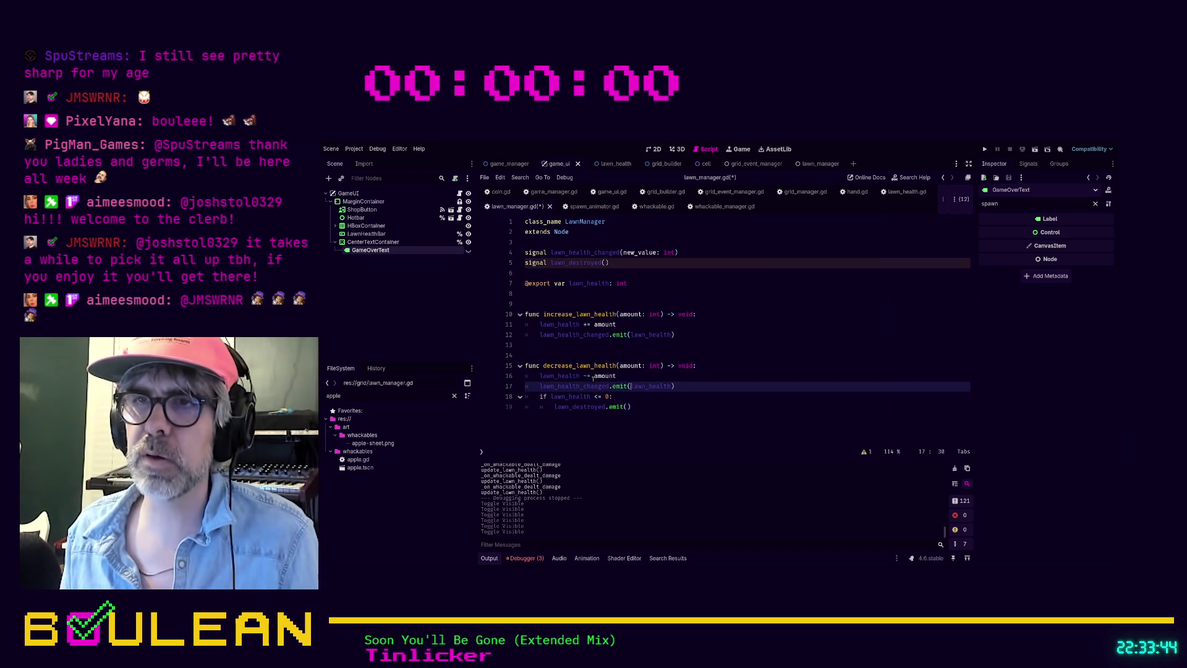
key(ctrl+s)
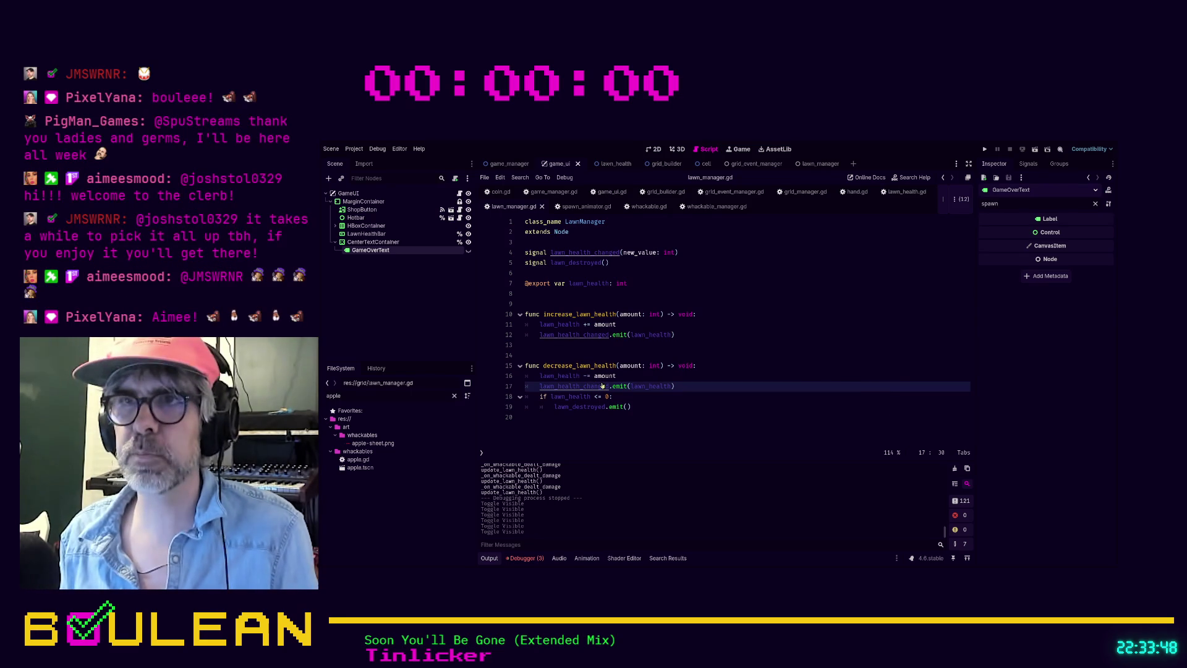
Step: Search the project for print calls and delete the print_rich debug line in game_manager.gd
key(ctrl+shift+f)
key(Return)
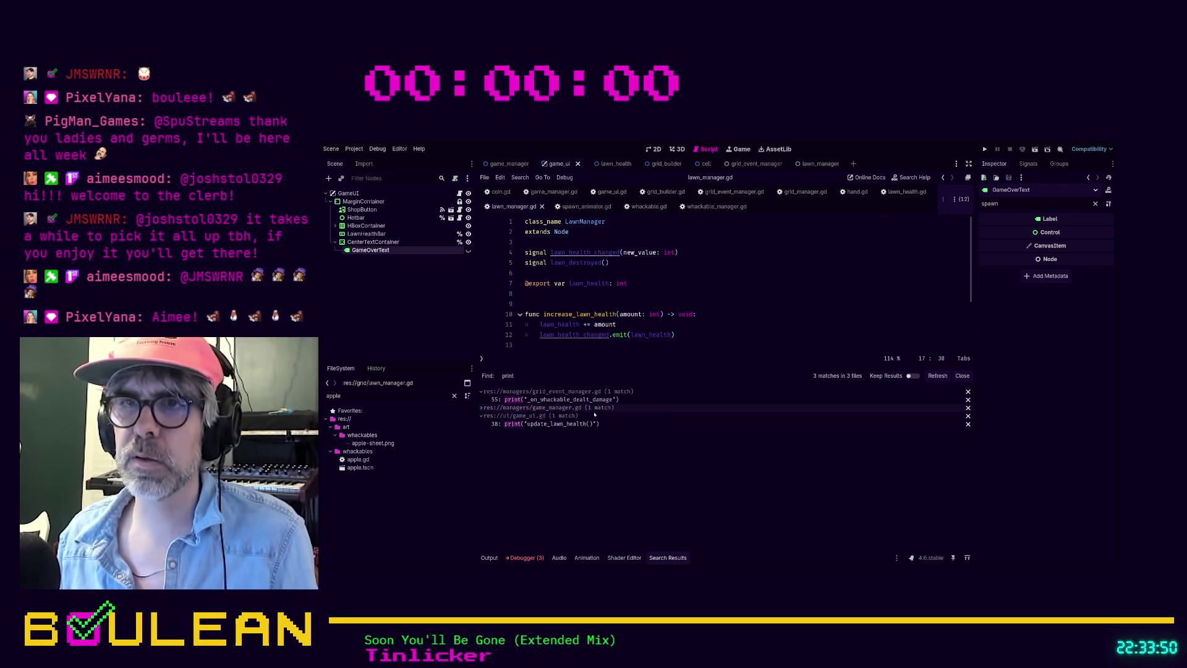
click(595, 416)
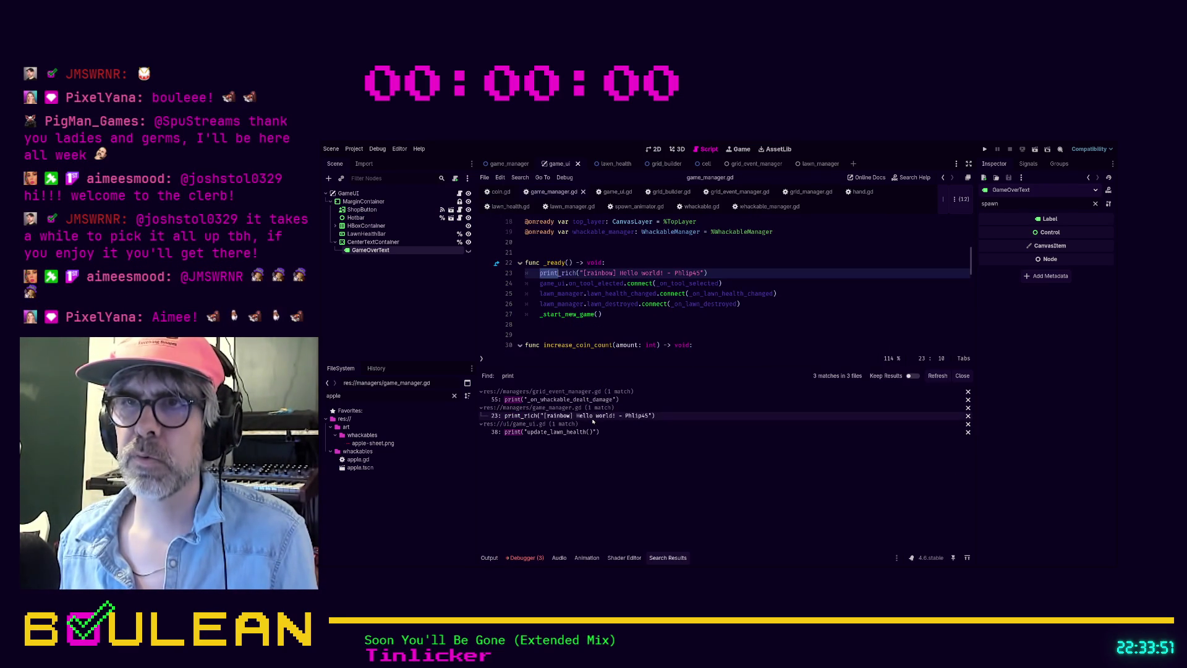
click(717, 274)
key(shift+Home)
key(BackSpace)
key(BackSpace)
key(BackSpace)
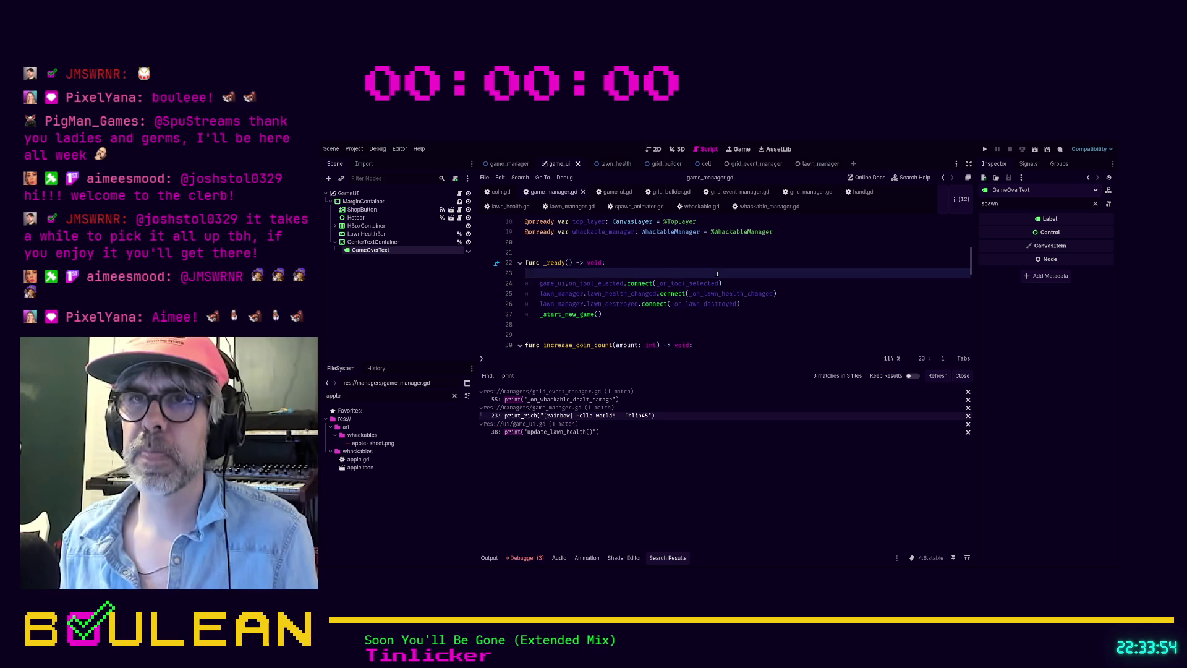
Step: Delete the update_lawn_health debug print in game_ui.gd, refresh the search, and run the game
click(586, 432)
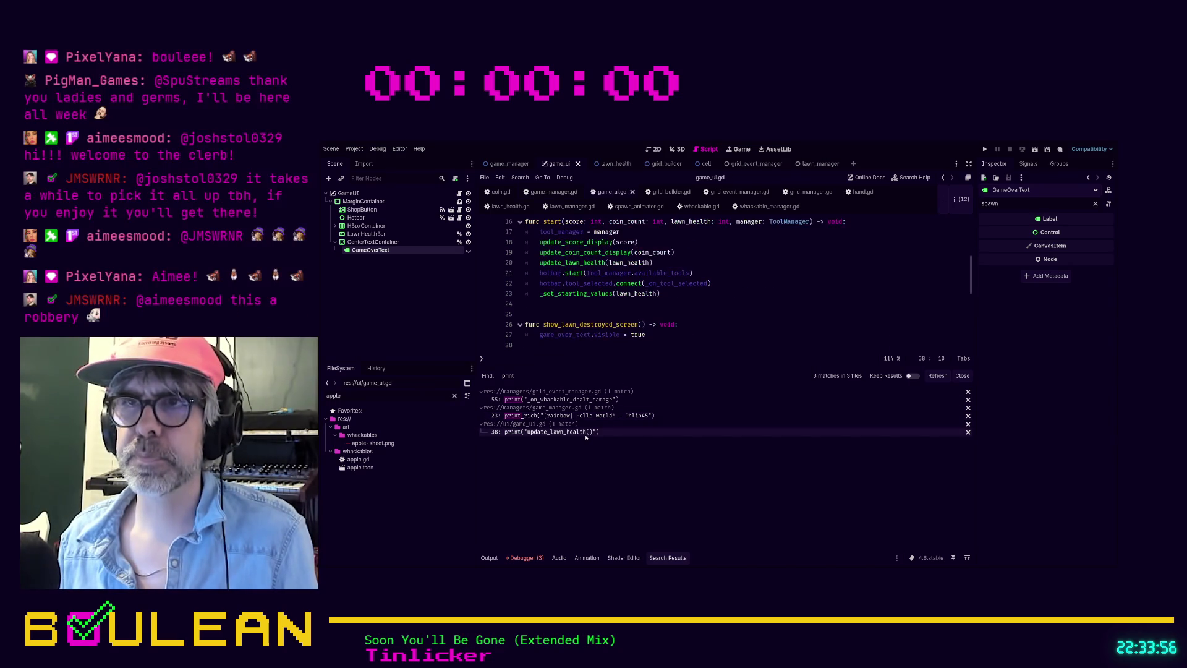
click(665, 346)
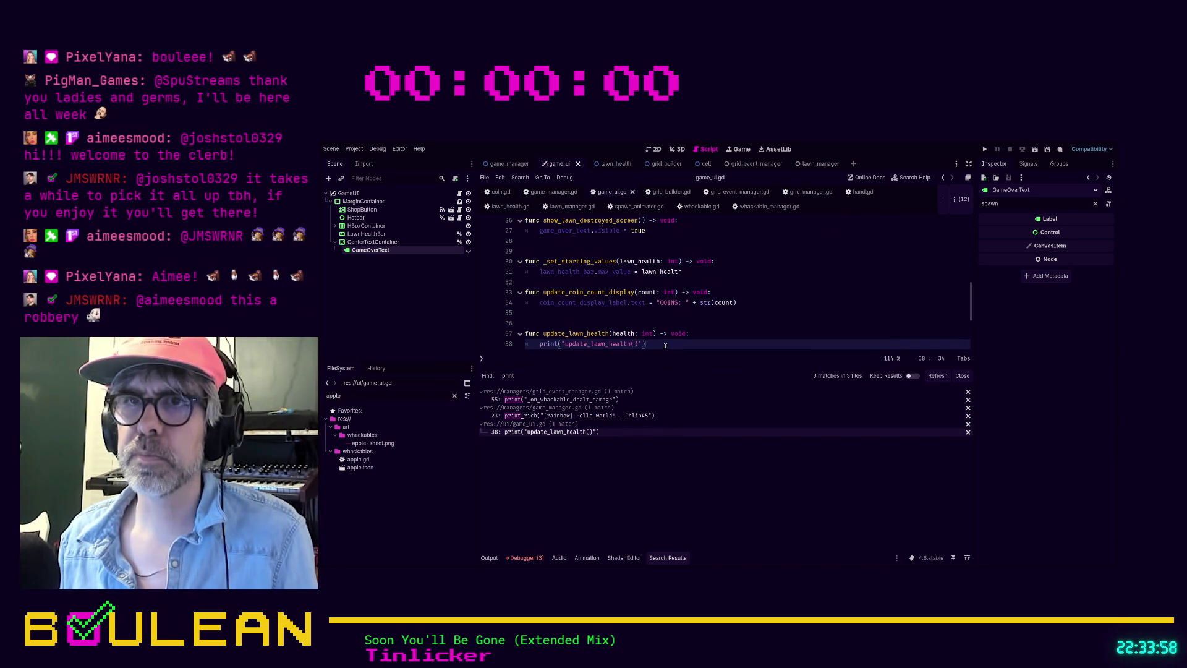
scroll(668, 345, down, 1)
scroll(670, 346, down, 1)
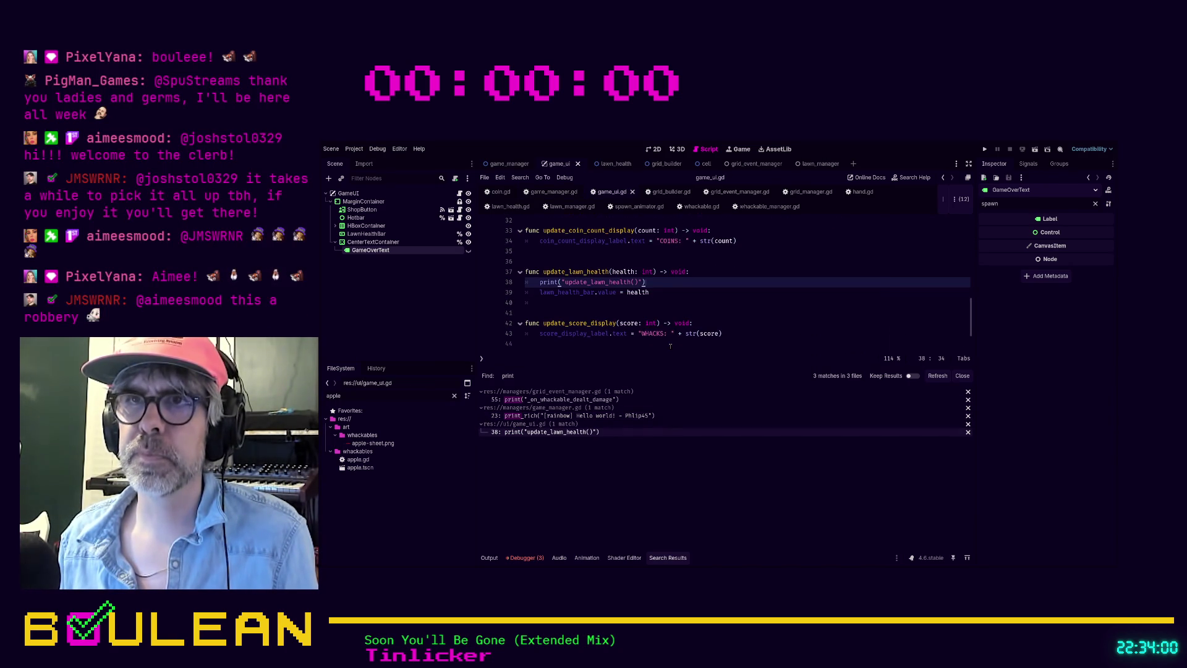
key(shift+Home)
key(BackSpace)
key(BackSpace)
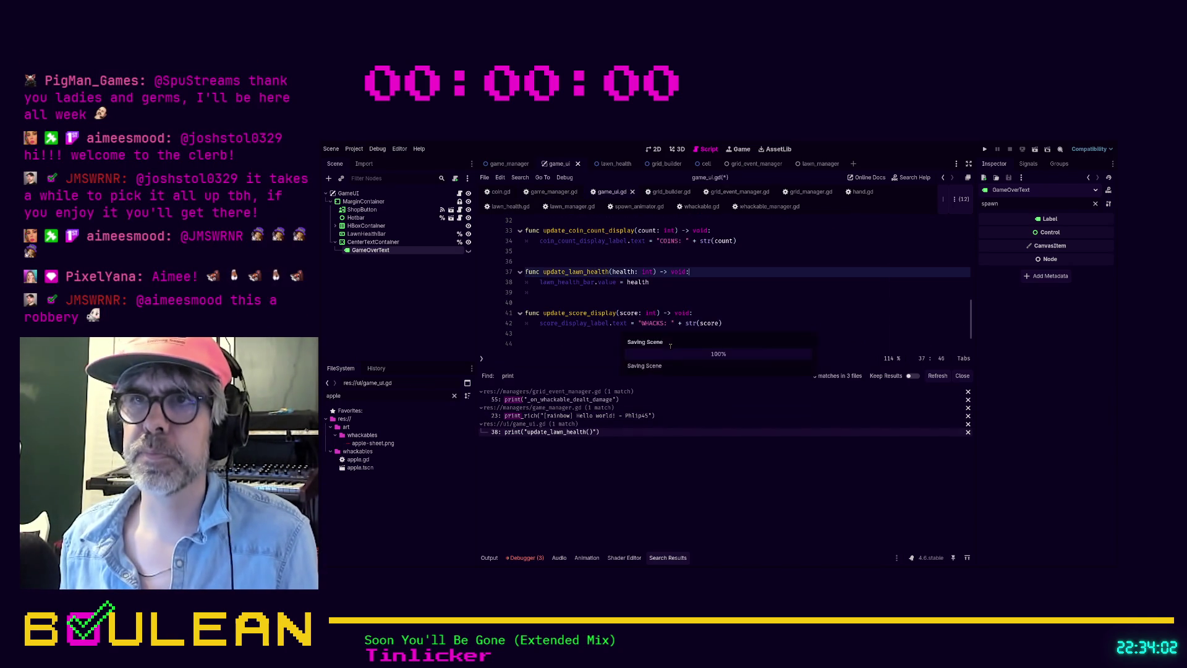
click(934, 378)
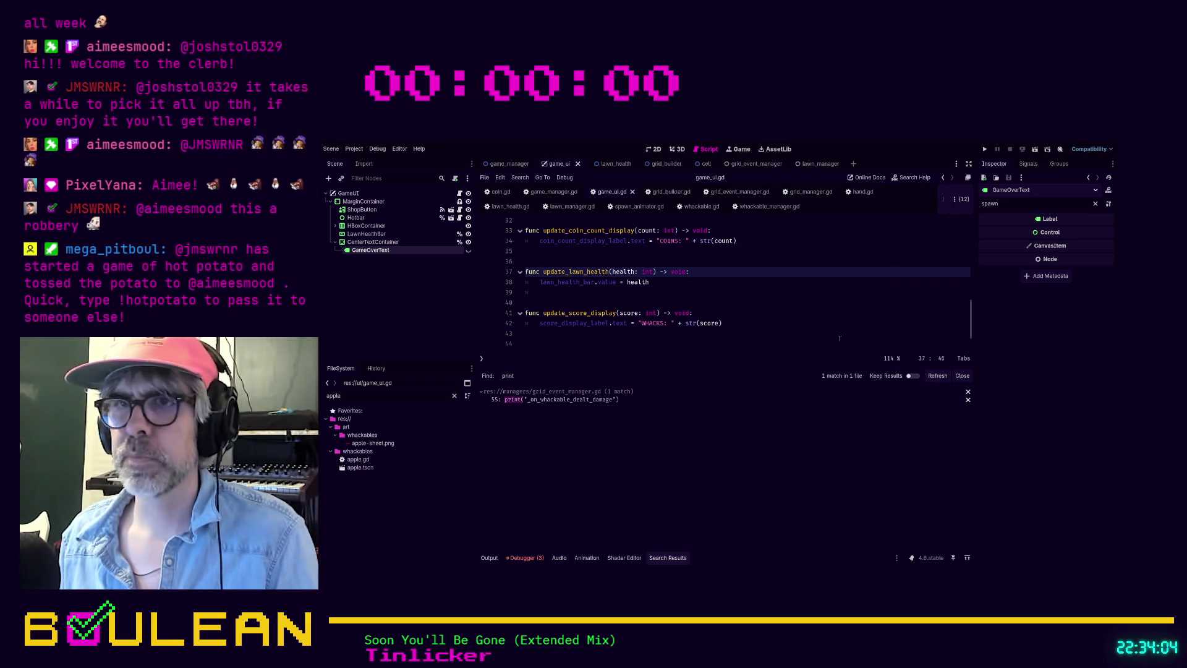
key(F5)
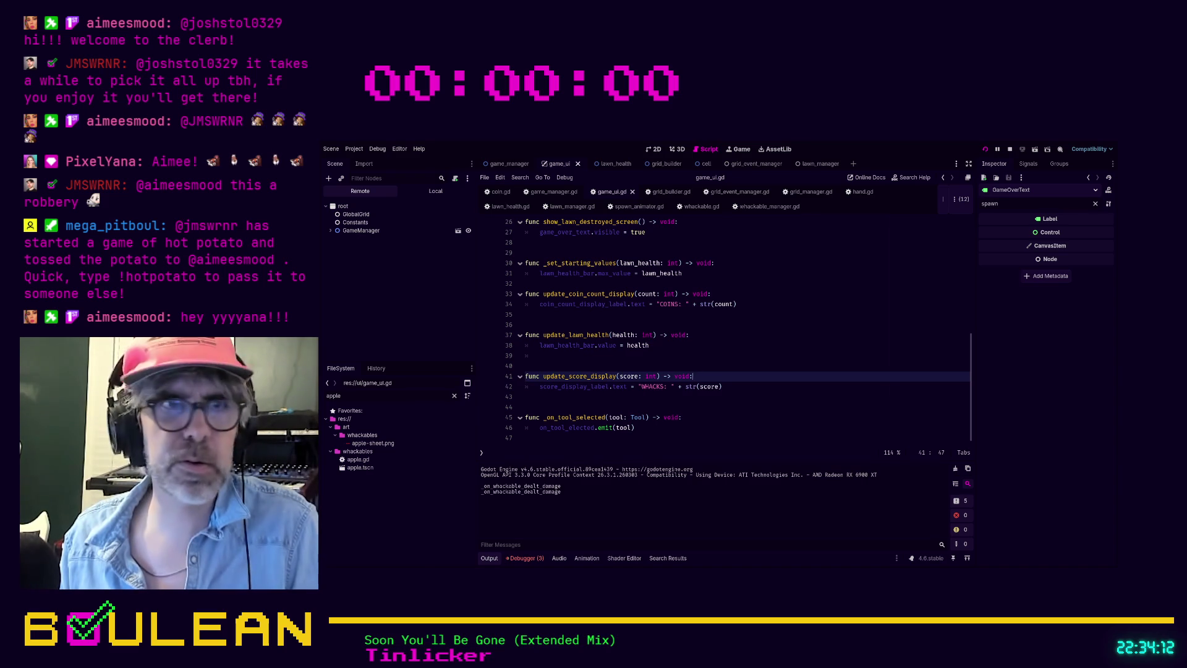
Step: Switch to the running game and whack the bottom-left and bottom-middle moles
key(alt+Tab)
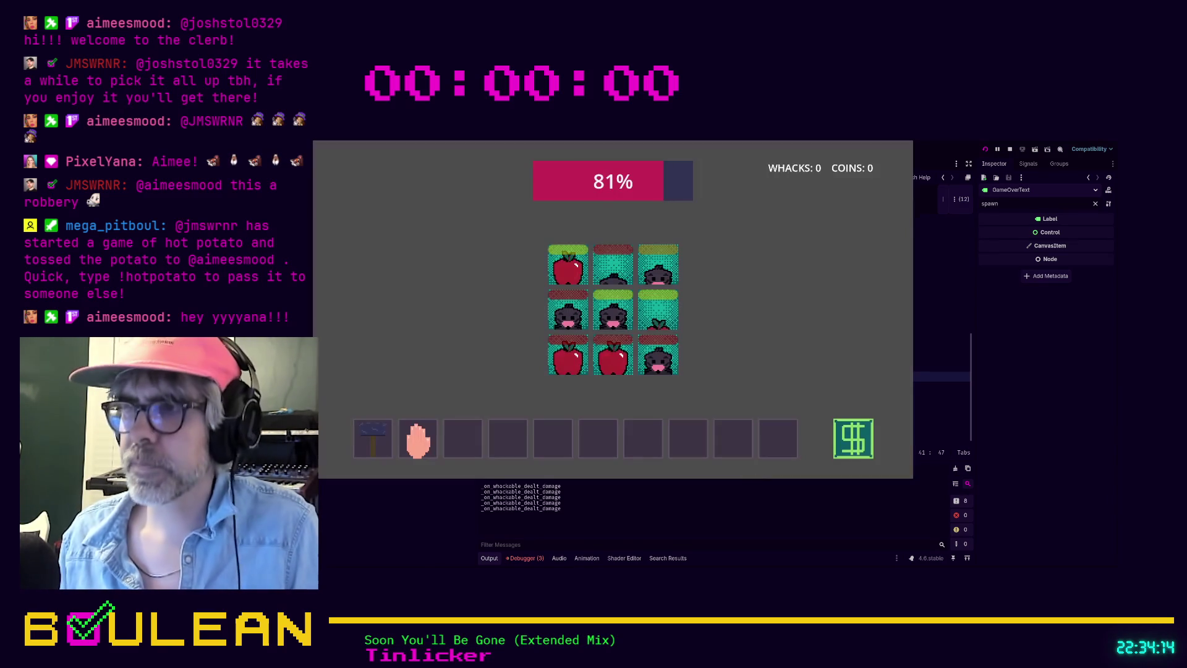
click(563, 351)
click(612, 356)
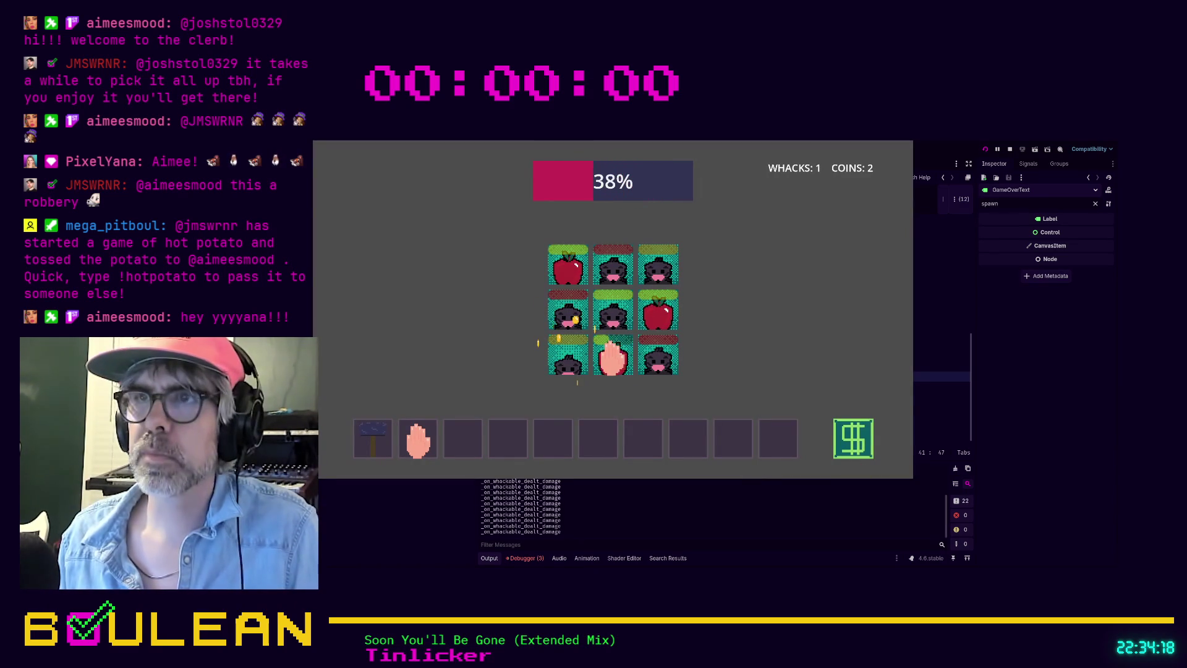